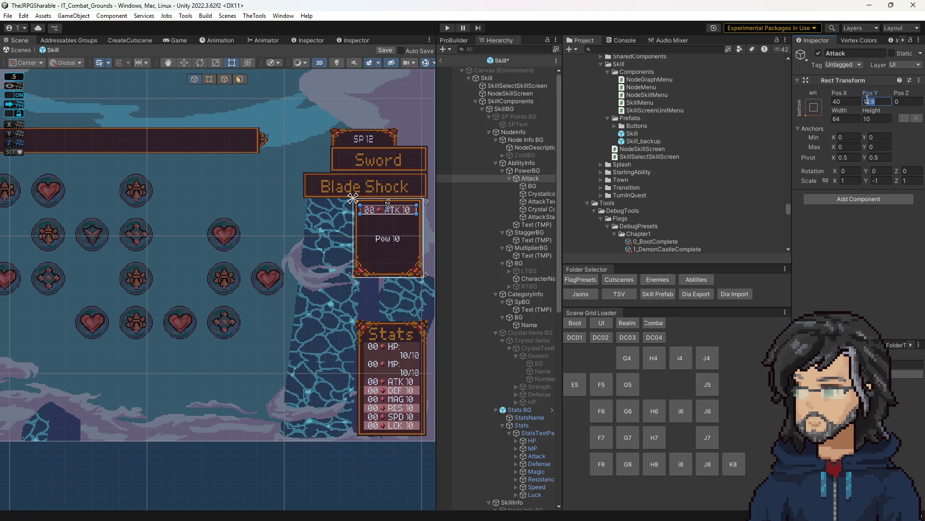
- Change the attack row's label text from ATK to POW
{"action": "left_click", "coordinate": [540, 203]}
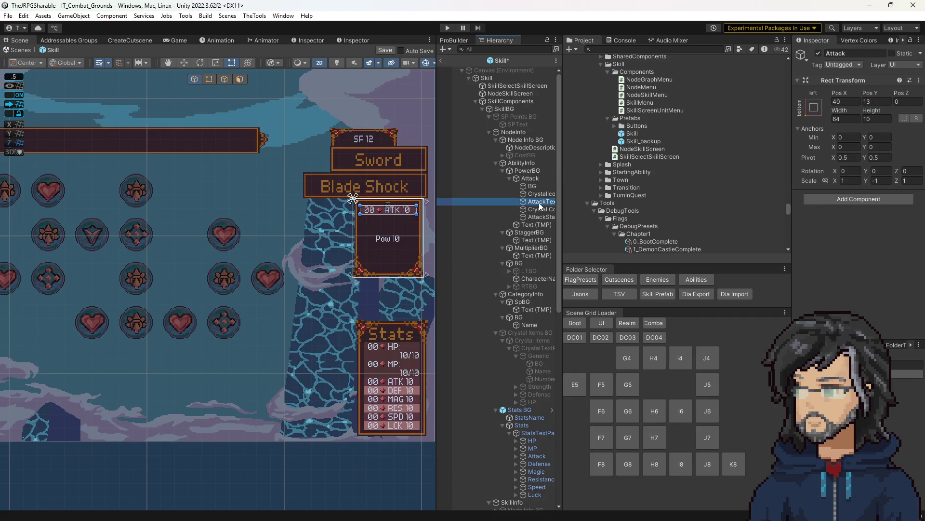
{"action": "scroll", "coordinate": [822, 144], "scroll_direction": "down", "scroll_amount": 5}
{"action": "left_click", "coordinate": [823, 135]}
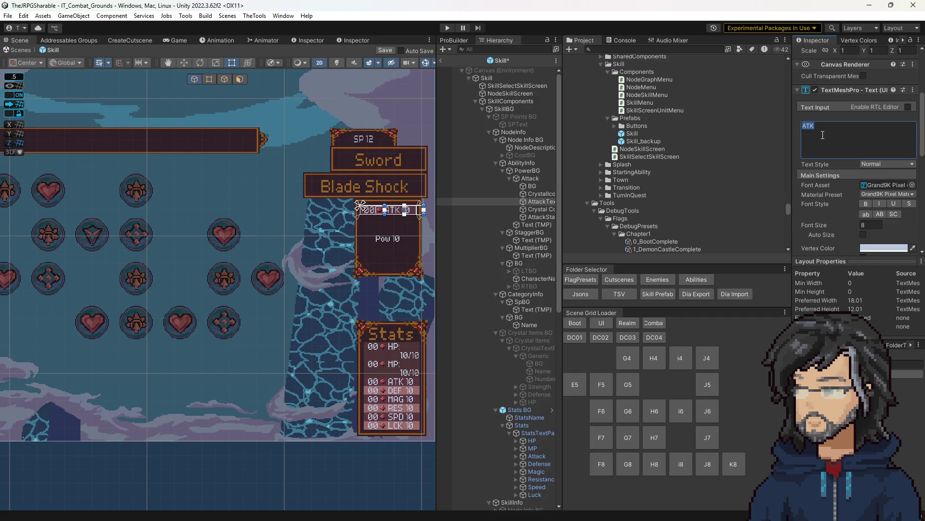
{"action": "type", "text": "POW"}
- Duplicate the Attack row as Attack_1 and move it directly below the original
{"action": "left_click", "coordinate": [530, 178]}
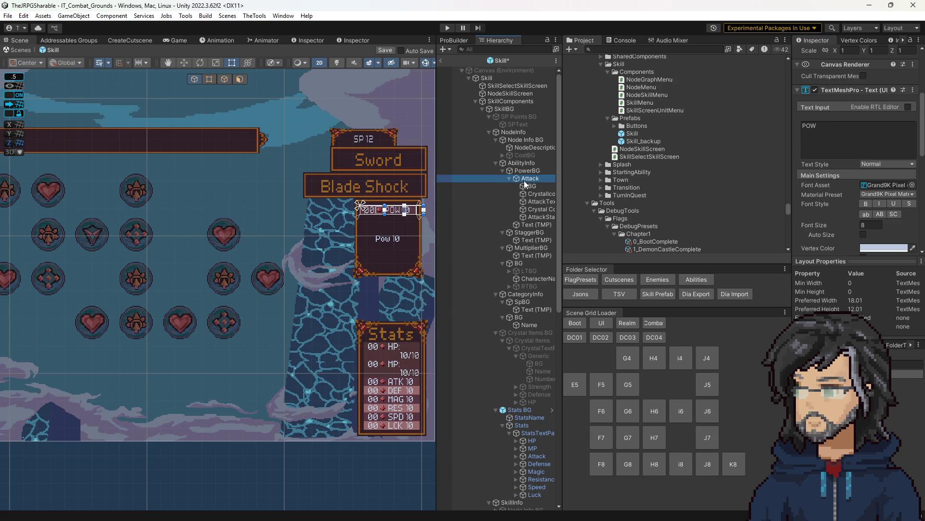
{"action": "key", "text": "ctrl+d"}
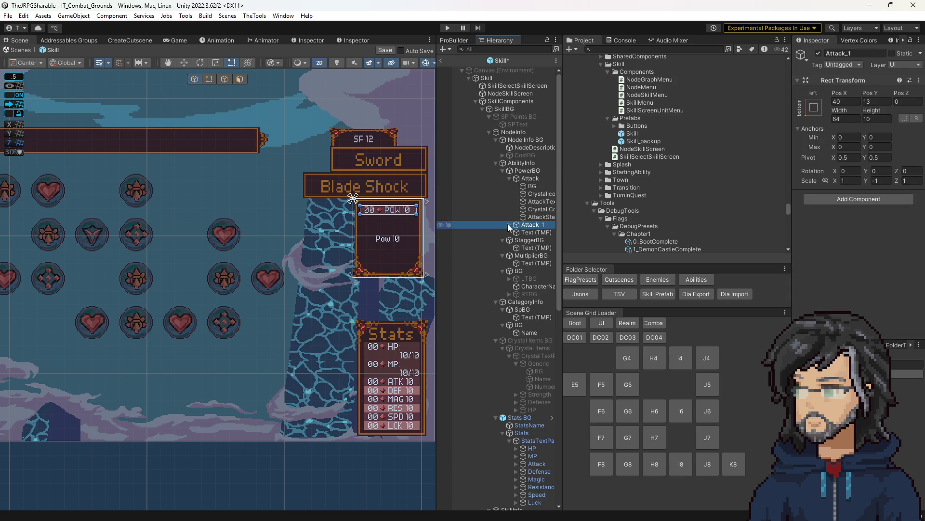
{"action": "left_click", "coordinate": [509, 225]}
{"action": "mouse_move", "coordinate": [405, 215]}
{"action": "left_mouse_down"}
{"action": "mouse_move", "coordinate": [408, 226]}
{"action": "mouse_move", "coordinate": [384, 220]}
{"action": "left_mouse_up"}
{"action": "scroll", "coordinate": [407, 223], "scroll_direction": "up", "scroll_amount": 6}
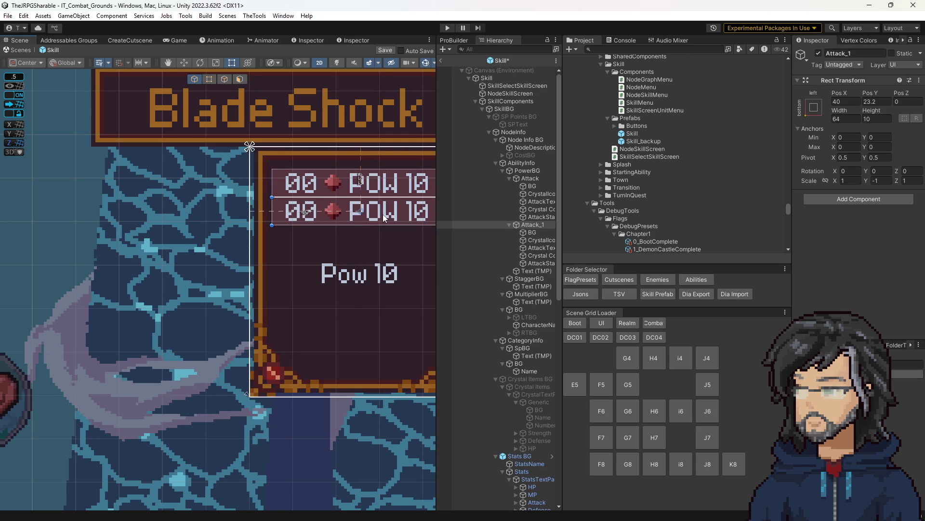
{"action": "left_click", "coordinate": [872, 102]}
- Set Attack_1 to Pos Y 23 and rename the original row's children Text and StatNumbers
{"action": "type", "text": "23"}
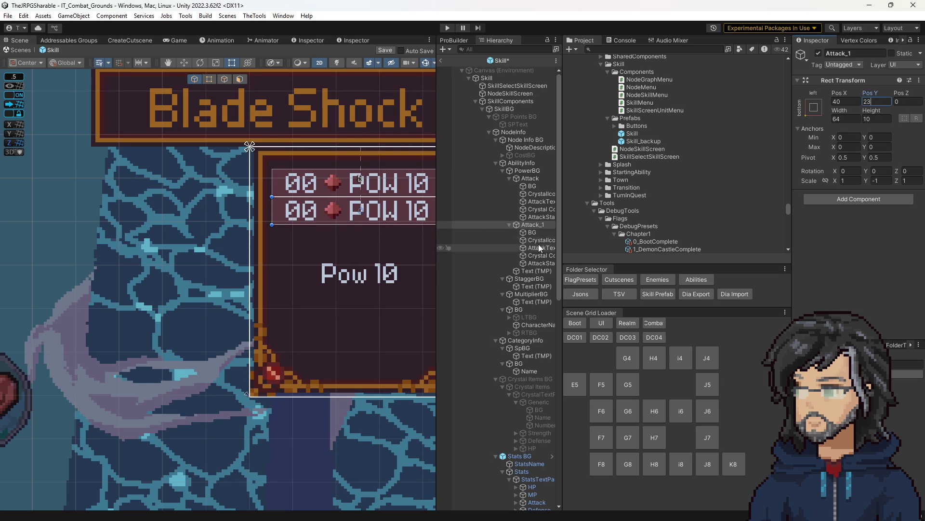
{"action": "left_click", "coordinate": [549, 248]}
{"action": "left_click", "coordinate": [540, 201]}
{"action": "left_click", "coordinate": [540, 202]}
{"action": "type", "text": "Text"}
{"action": "left_click", "coordinate": [542, 217]}
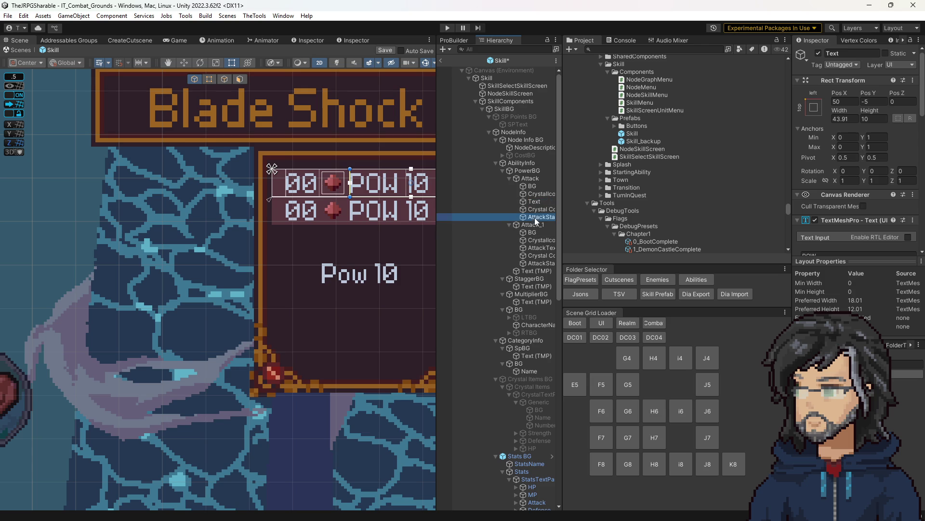
{"action": "left_click", "coordinate": [544, 217]}
{"action": "key", "text": "BackSpace"}
{"action": "key", "text": "BackSpace"}
{"action": "key", "text": "BackSpace"}
{"action": "key", "text": "Return"}
- Rename the duplicate row's children Text and StatNumbers
{"action": "left_click", "coordinate": [540, 240]}
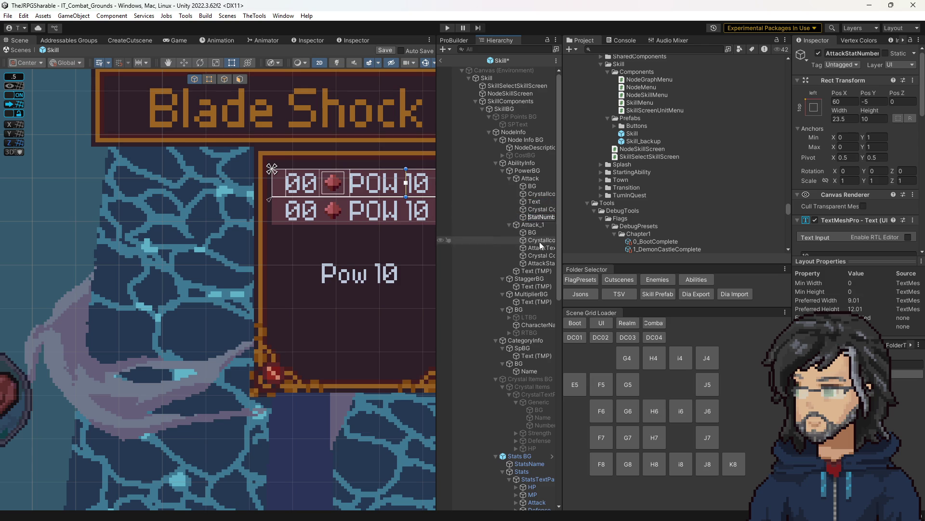
{"action": "left_click", "coordinate": [542, 247]}
{"action": "left_click", "coordinate": [542, 248]}
{"action": "type", "text": "Text"}
{"action": "left_click", "coordinate": [558, 263]}
{"action": "left_click", "coordinate": [545, 267]}
{"action": "key", "text": "BackSpace"}
{"action": "key", "text": "BackSpace"}
{"action": "key", "text": "BackSpace"}
{"action": "key", "text": "Return"}
{"action": "key", "text": "f"}
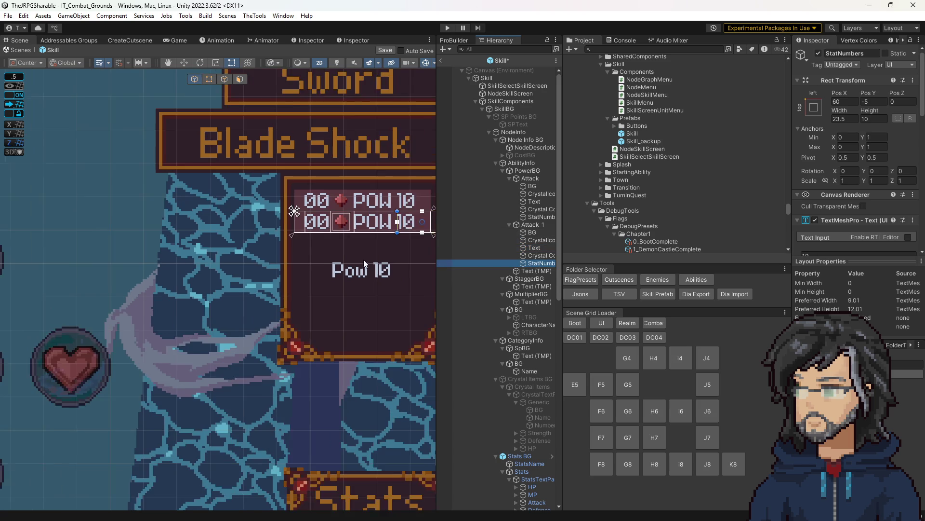
- Change the second row's label text to STG
{"action": "left_click", "coordinate": [534, 247]}
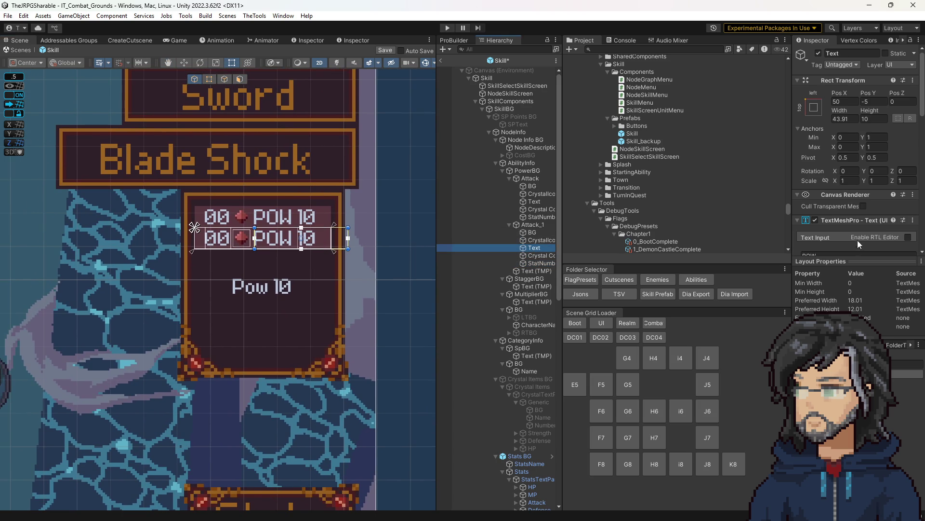
{"action": "scroll", "coordinate": [853, 145], "scroll_direction": "down", "scroll_amount": 3}
{"action": "double_click", "coordinate": [837, 133]}
{"action": "type", "text": "5"}
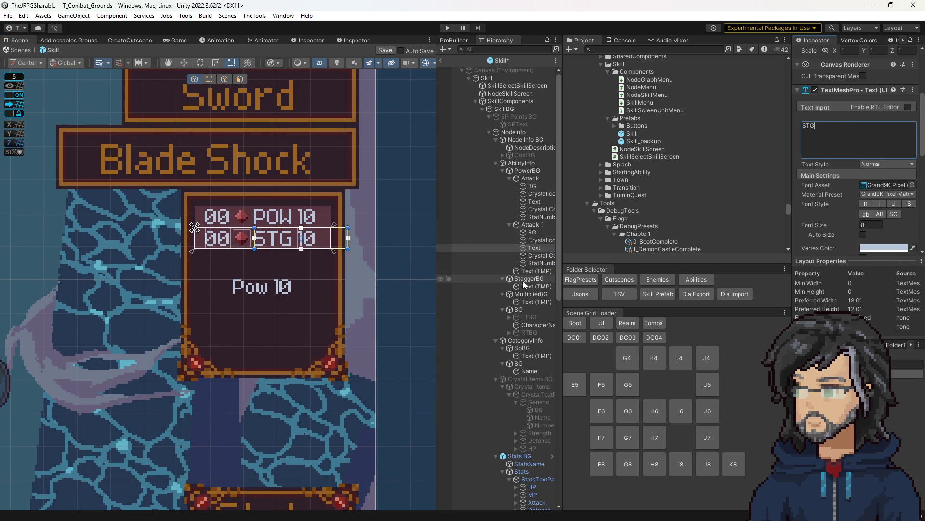
{"action": "left_click", "coordinate": [537, 225]}
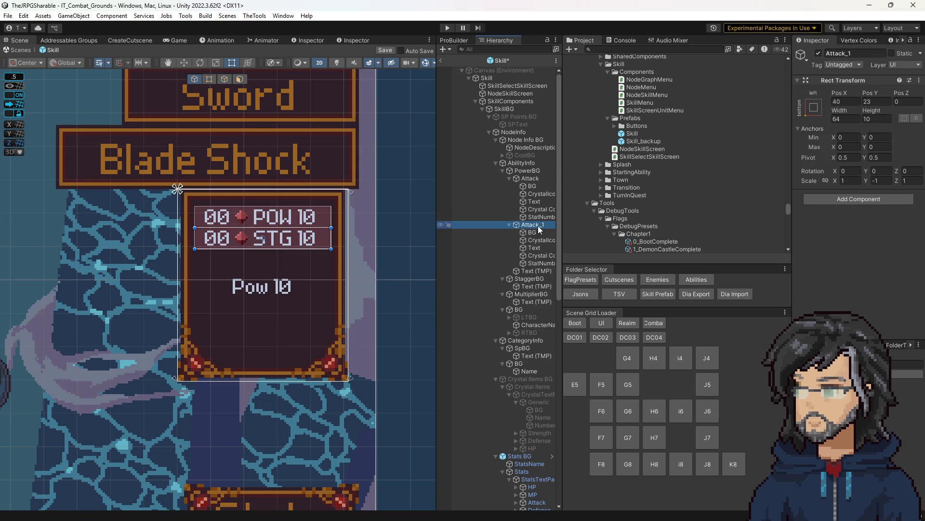
- Rename the stat rows Attack_1 to STG and Attack to POW
{"action": "key", "text": "F2"}
{"action": "type", "text": "STG"}
{"action": "key", "text": "Return"}
{"action": "left_click", "coordinate": [532, 179]}
{"action": "key", "text": "F2"}
{"action": "type", "text": "POW"}
{"action": "key", "text": "Return"}
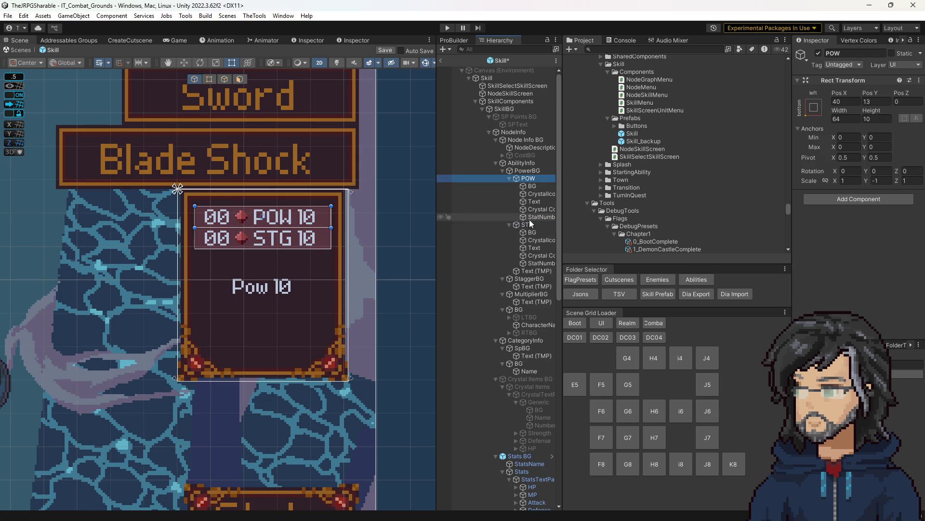
- Duplicate the STG row as CRT and place it at Pos Y 33
{"action": "left_click", "coordinate": [527, 225]}
{"action": "key", "text": "ctrl+d"}
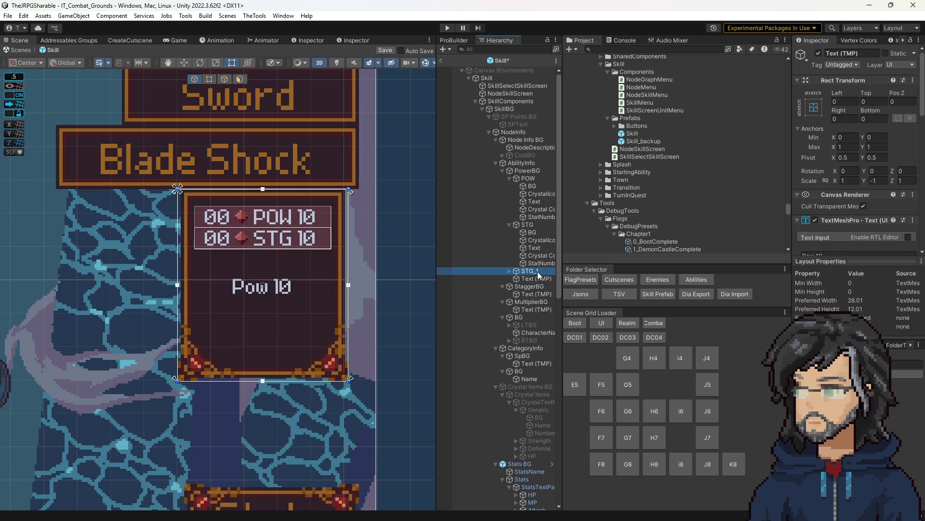
{"action": "key", "text": "F2"}
{"action": "type", "text": "CRT"}
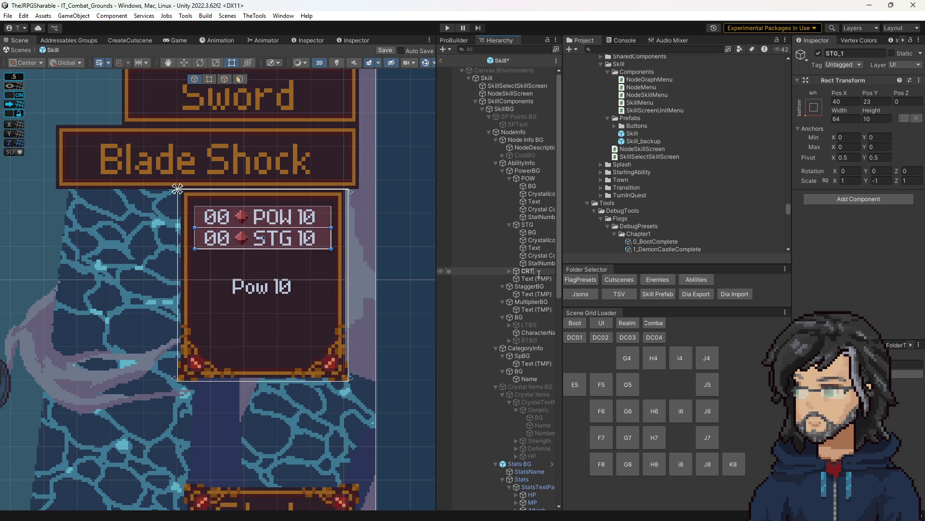
{"action": "key", "text": "Return"}
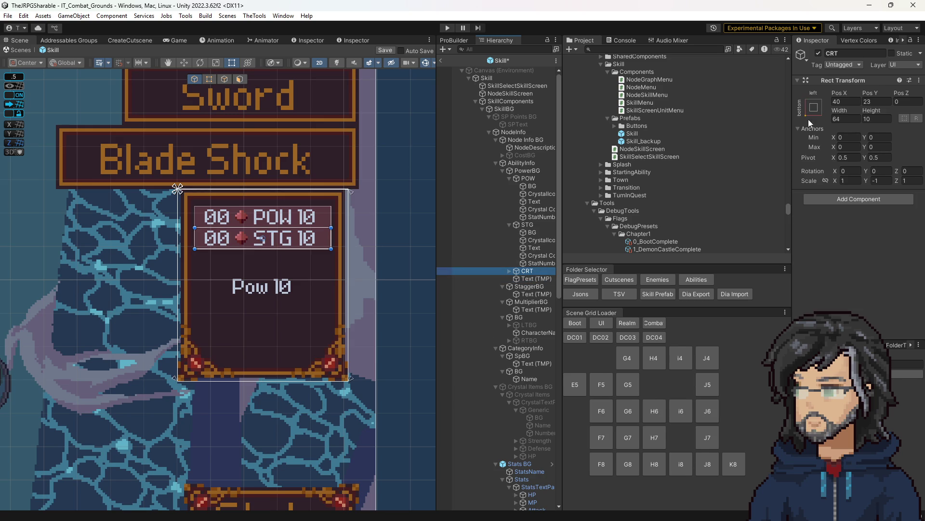
{"action": "left_click_drag", "start_coordinate": [890, 92], "coordinate": [888, 105]}
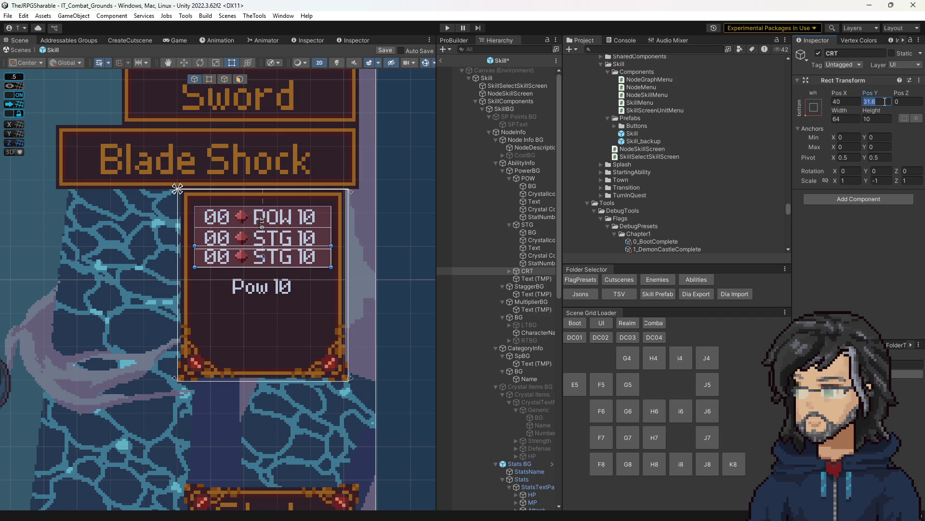
{"action": "type", "text": "33"}
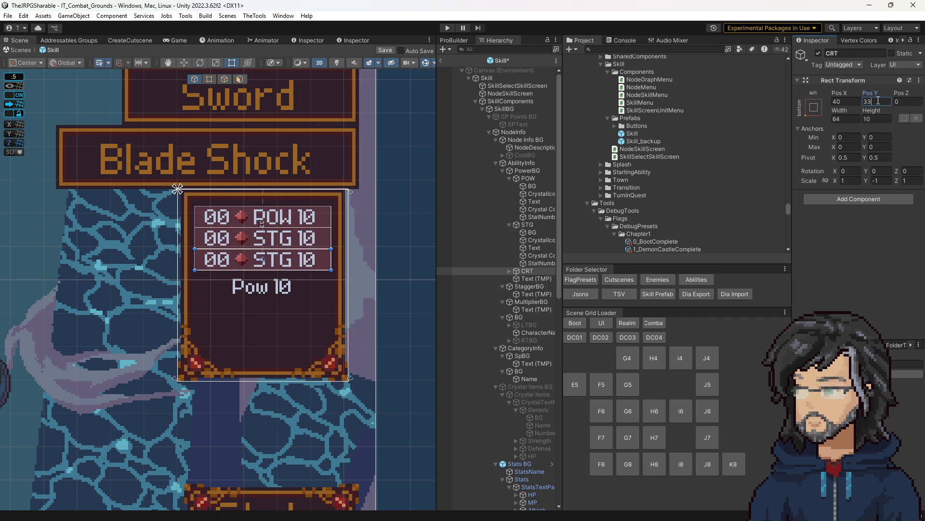
- Change the CRT row's label text to CRT
{"action": "left_click", "coordinate": [510, 271]}
{"action": "left_click", "coordinate": [535, 293]}
{"action": "scroll", "coordinate": [882, 157], "scroll_direction": "down", "scroll_amount": 3}
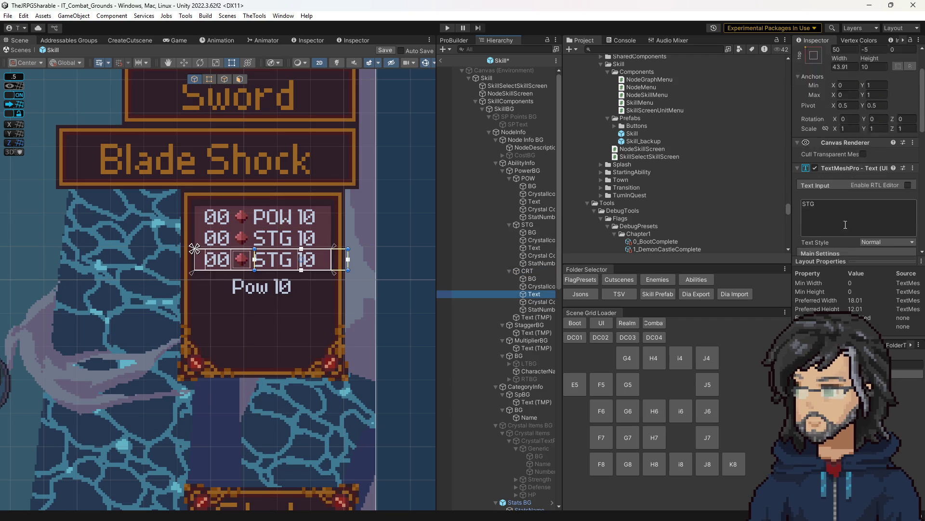
{"action": "left_click", "coordinate": [833, 182]}
{"action": "type", "text": "CRT"}
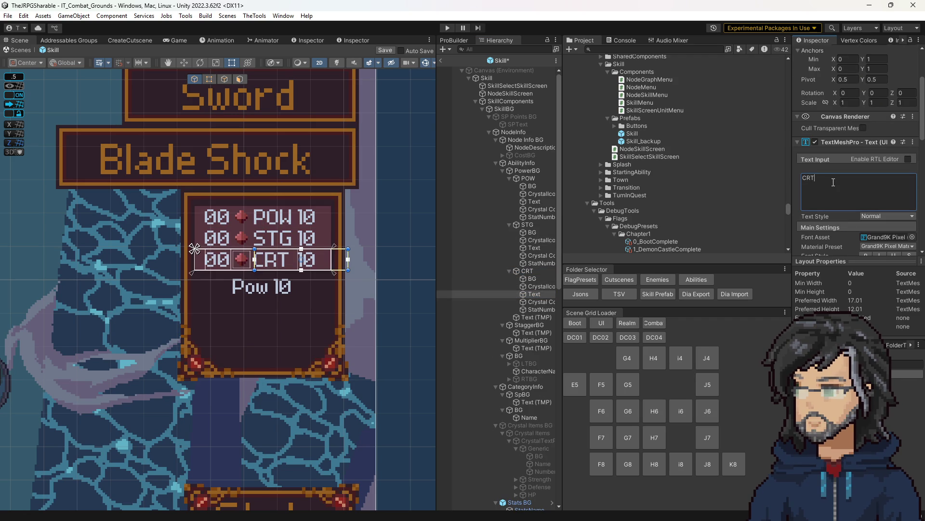
- Delete the leftover Pow 10 text, StaggerBG and MultiplierBG objects
{"action": "left_click", "coordinate": [527, 317]}
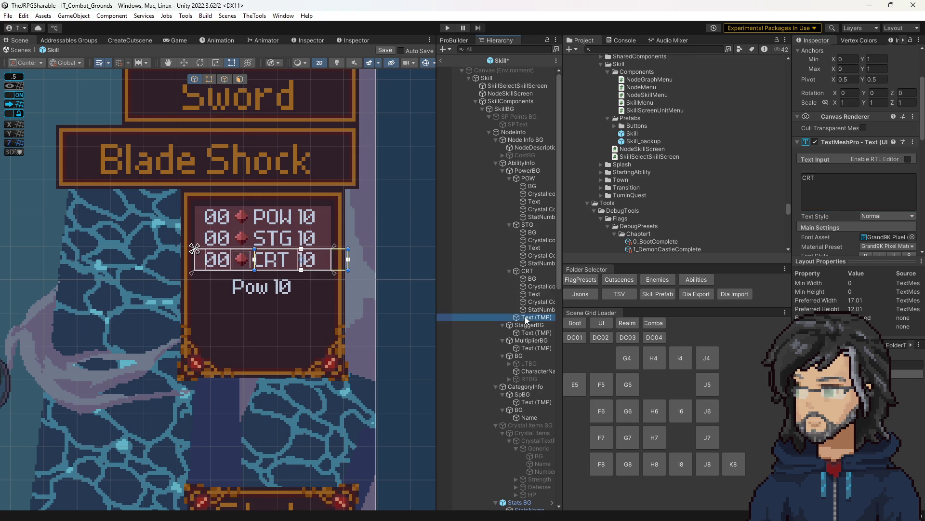
{"action": "key", "text": "Delete"}
{"action": "left_click", "coordinate": [527, 317]}
{"action": "key", "text": "Delete"}
{"action": "left_click", "coordinate": [526, 318]}
{"action": "key", "text": "Delete"}
{"action": "left_click", "coordinate": [530, 163]}
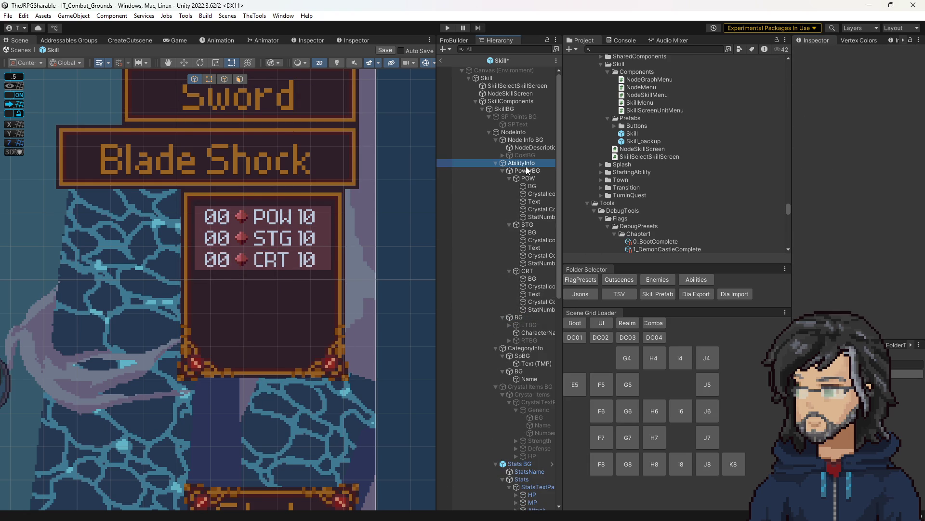
- Link row label text objects to the Power and Stagger ability-spec components
{"action": "scroll", "coordinate": [846, 249], "scroll_direction": "down", "scroll_amount": 3}
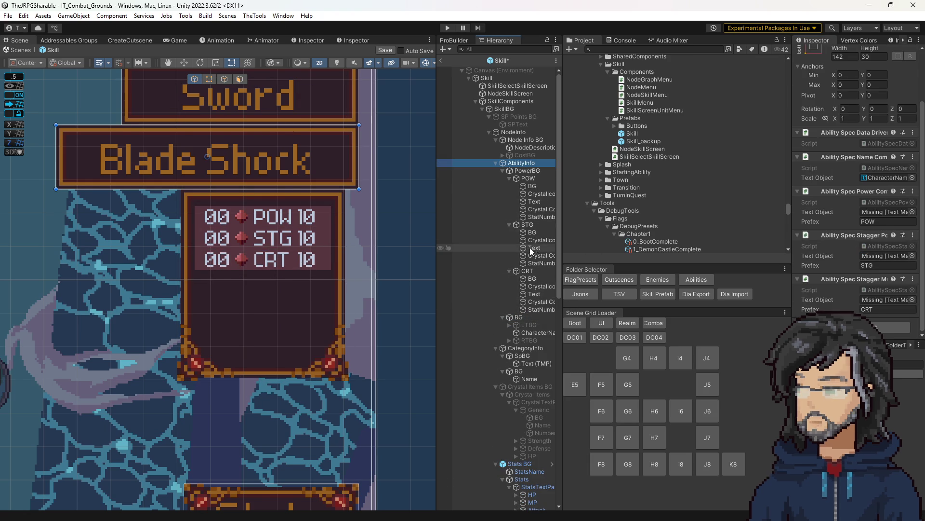
{"action": "left_click", "coordinate": [874, 213]}
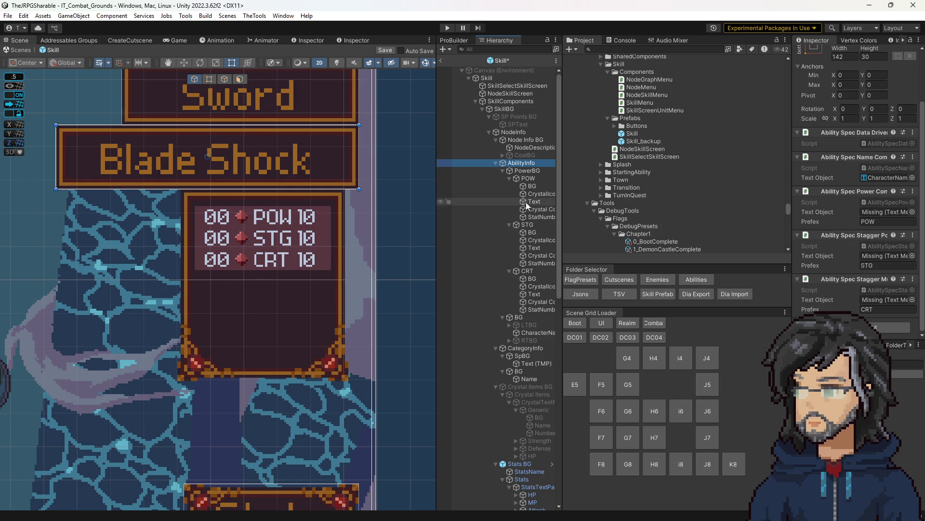
{"action": "left_click_drag", "start_coordinate": [875, 214], "coordinate": [897, 218]}
{"action": "mouse_move", "coordinate": [535, 257]}
{"action": "left_mouse_down"}
{"action": "mouse_move", "coordinate": [920, 267]}
{"action": "mouse_move", "coordinate": [889, 257]}
{"action": "left_mouse_up"}
- Clear the POW, STG and CRT prefix values on the ability-spec components
{"action": "left_click", "coordinate": [875, 215]}
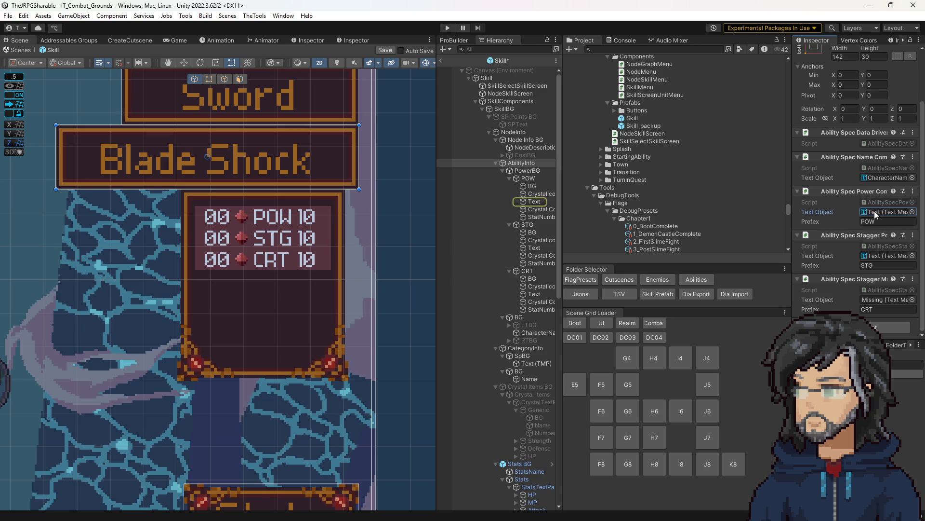
{"action": "double_click", "coordinate": [876, 221]}
{"action": "key", "text": "BackSpace"}
{"action": "double_click", "coordinate": [876, 265]}
{"action": "key", "text": "BackSpace"}
{"action": "double_click", "coordinate": [877, 309]}
{"action": "key", "text": "BackSpace"}
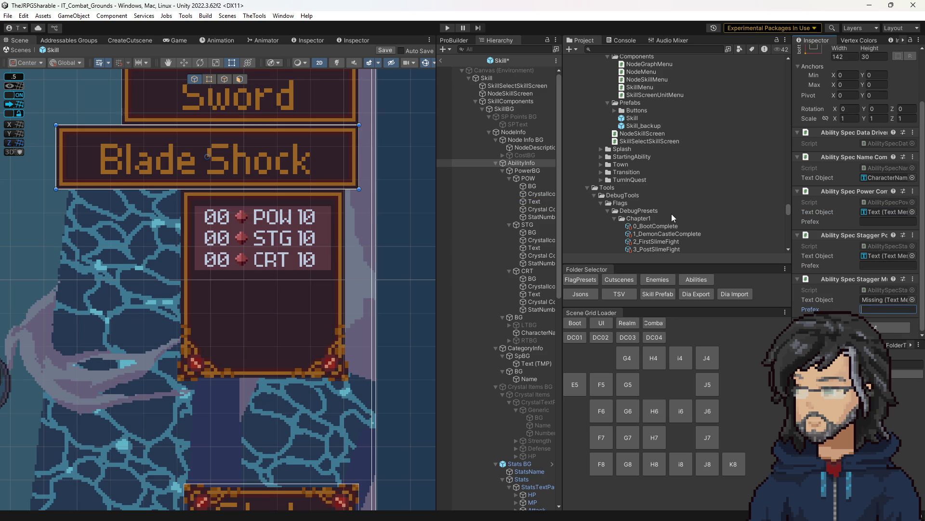
- Assign the POW, STG and CRT StatNumbers objects to the power, stagger and multiplier components
{"action": "left_click", "coordinate": [875, 211]}
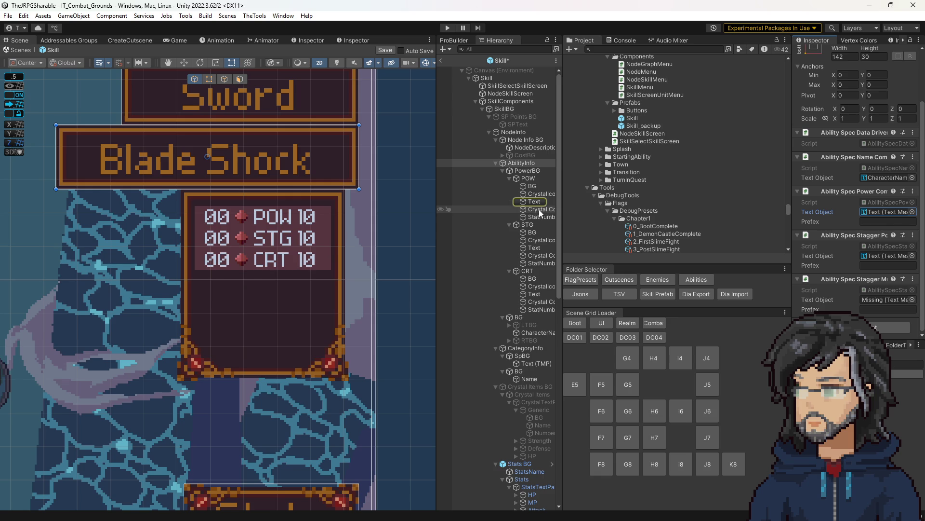
{"action": "mouse_move", "coordinate": [542, 213]}
{"action": "left_mouse_down"}
{"action": "mouse_move", "coordinate": [715, 225]}
{"action": "mouse_move", "coordinate": [886, 212]}
{"action": "left_mouse_up"}
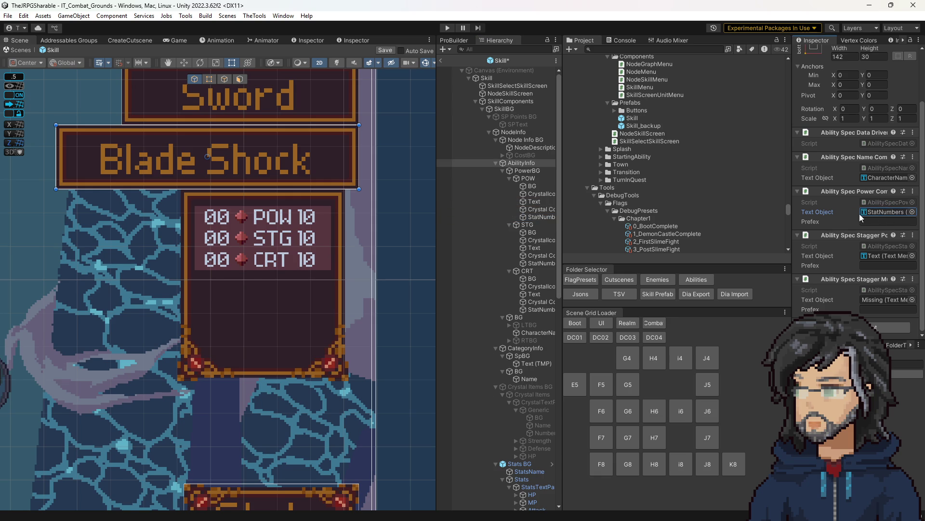
{"action": "mouse_move", "coordinate": [542, 263]}
{"action": "left_mouse_down"}
{"action": "mouse_move", "coordinate": [887, 241]}
{"action": "mouse_move", "coordinate": [887, 256]}
{"action": "left_mouse_up"}
{"action": "left_click_drag", "start_coordinate": [541, 309], "coordinate": [905, 300]}
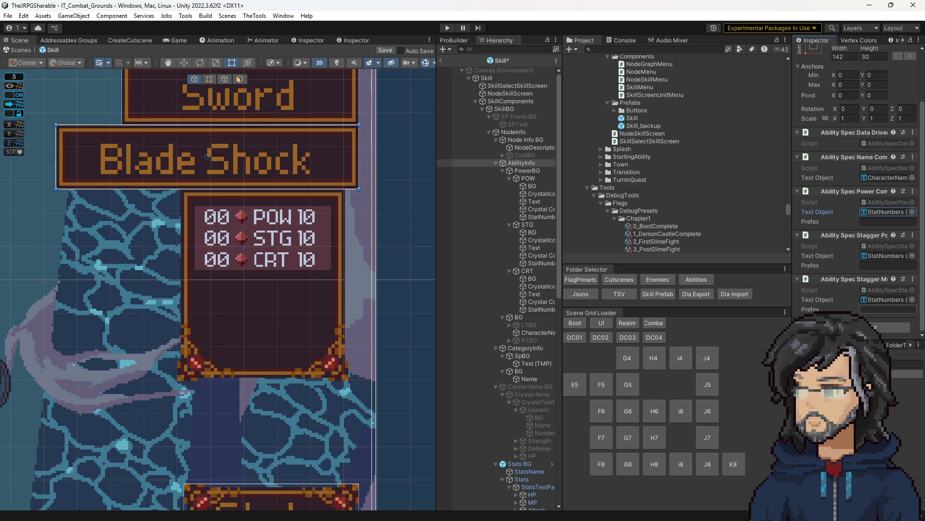
{"action": "left_click", "coordinate": [890, 328]}
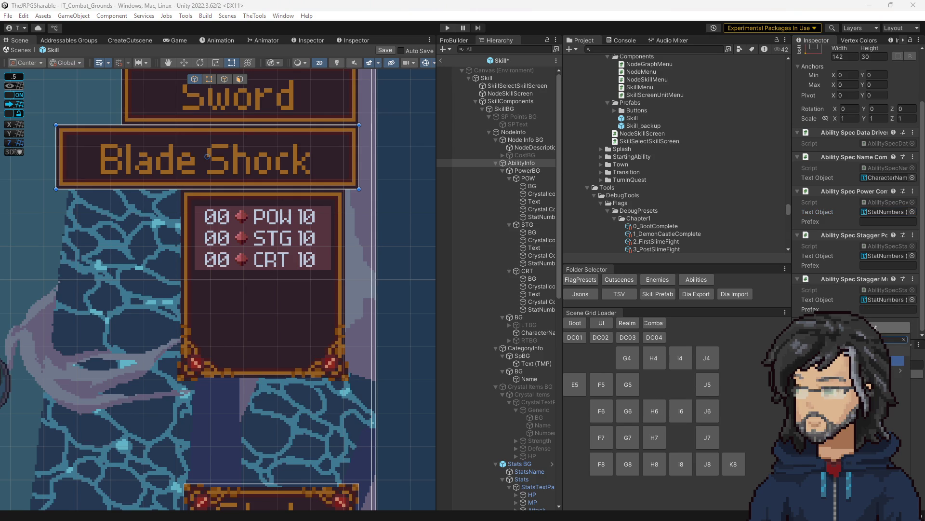
- Add a Display Item Component to AbilityInfo with item ID STG_Node
{"action": "key", "text": "Return"}
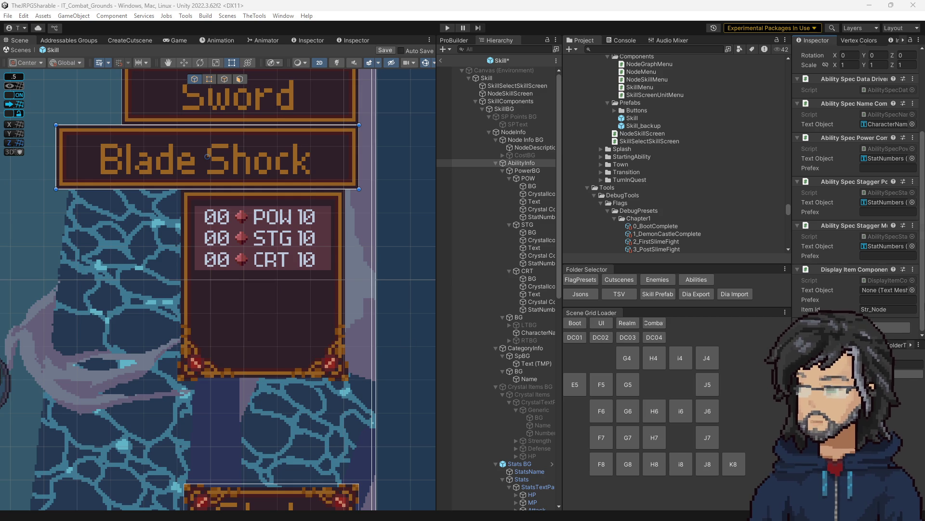
{"action": "left_click", "coordinate": [878, 309]}
{"action": "type", "text": "STG_Node"}
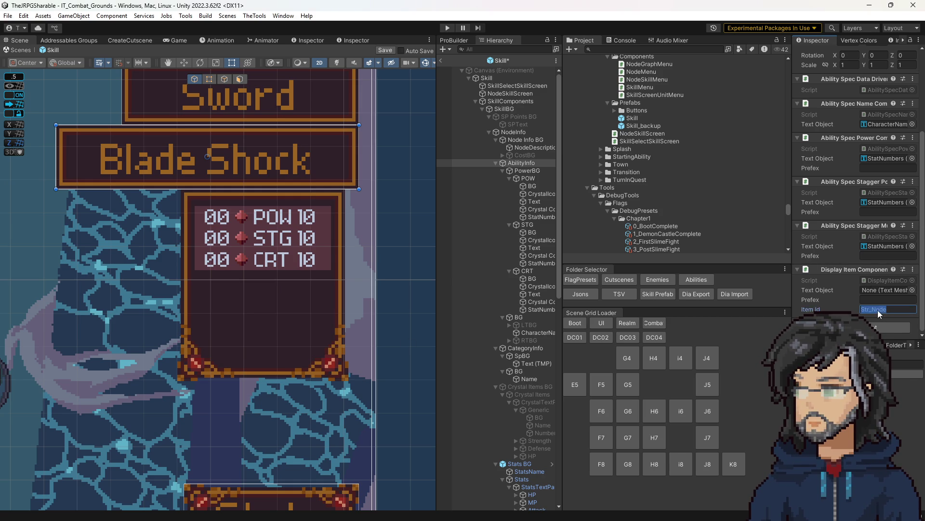
{"action": "left_click", "coordinate": [522, 163]}
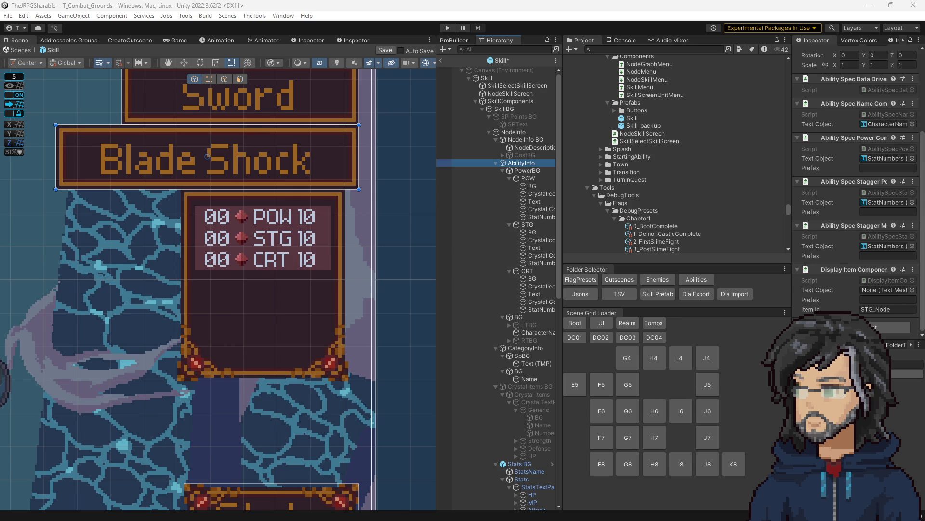
{"action": "left_click", "coordinate": [888, 309]}
- Set the first Display Item's ID to Pow_Node, link a Crystal Count text, and add another Display Item
{"action": "type", "text": "Pow_Node"}
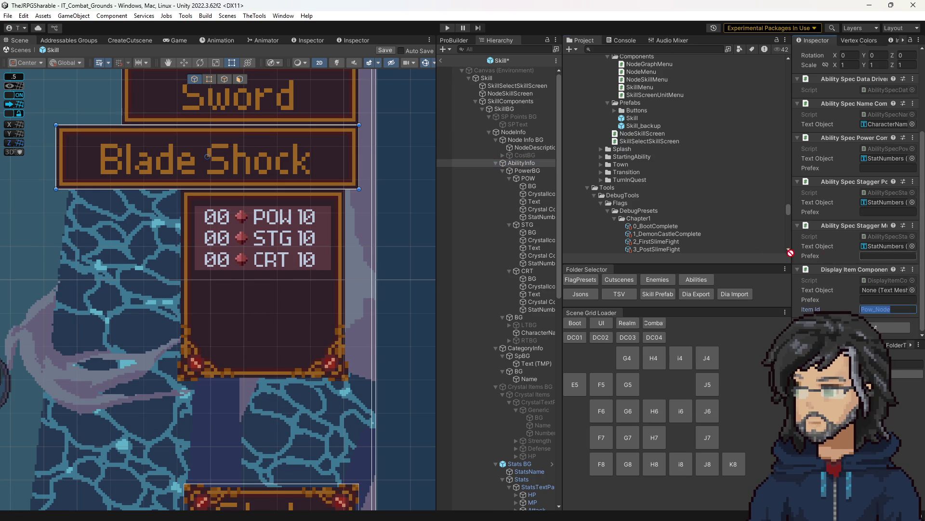
{"action": "scroll", "coordinate": [574, 238], "scroll_direction": "down", "scroll_amount": 3}
{"action": "scroll", "coordinate": [572, 238], "scroll_direction": "down", "scroll_amount": 1}
{"action": "left_click_drag", "start_coordinate": [542, 210], "coordinate": [889, 290]}
{"action": "left_click", "coordinate": [890, 328]}
{"action": "left_click", "coordinate": [896, 361]}
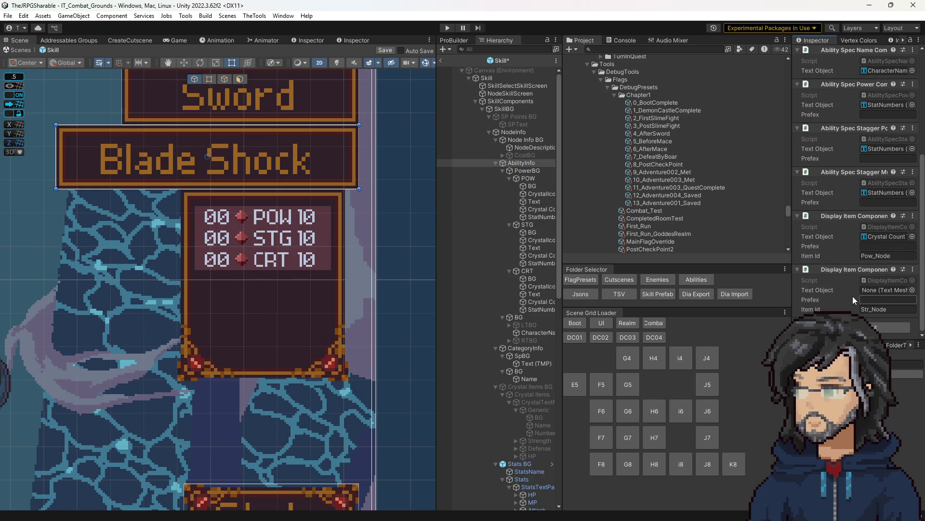
- Link Crystal Count texts to the other components, set IDs Crt_Node and Stg_Node, and save the scene
{"action": "scroll", "coordinate": [851, 307], "scroll_direction": "down", "scroll_amount": 2}
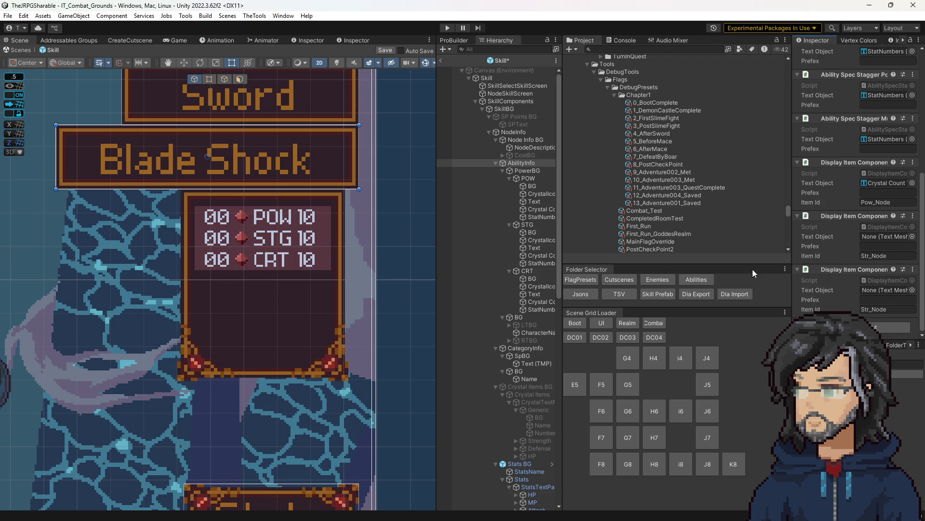
{"action": "mouse_move", "coordinate": [542, 254]}
{"action": "left_mouse_down"}
{"action": "mouse_move", "coordinate": [887, 293]}
{"action": "mouse_move", "coordinate": [885, 237]}
{"action": "left_mouse_up"}
{"action": "mouse_move", "coordinate": [540, 302]}
{"action": "left_mouse_down"}
{"action": "mouse_move", "coordinate": [890, 277]}
{"action": "mouse_move", "coordinate": [887, 290]}
{"action": "left_mouse_up"}
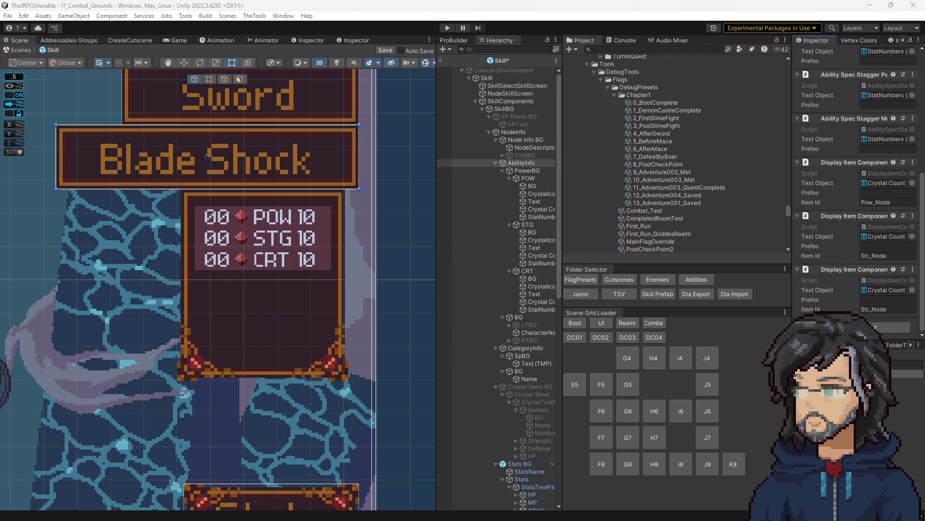
{"action": "left_click", "coordinate": [888, 309]}
{"action": "type", "text": "Crt_Node"}
{"action": "left_click", "coordinate": [888, 255]}
{"action": "type", "text": "Stg_Node"}
{"action": "key", "text": "ctrl+s"}
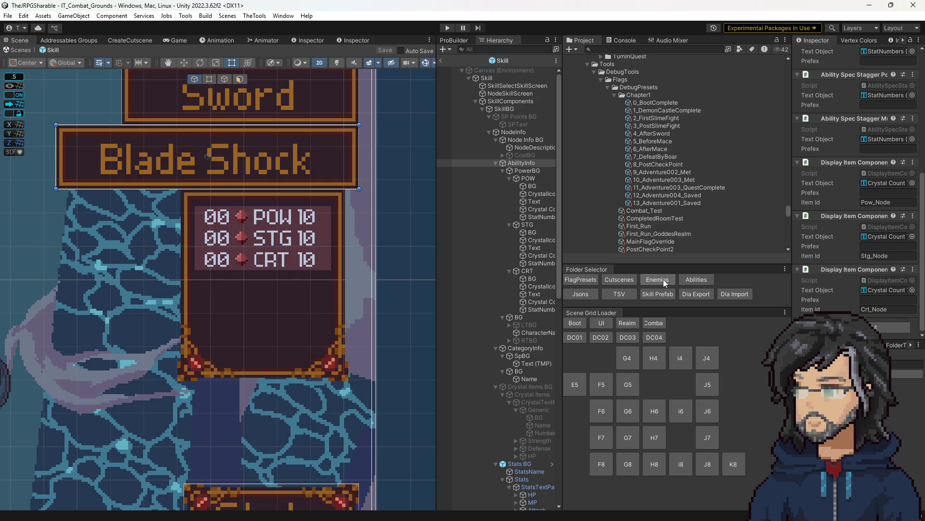
{"action": "left_click", "coordinate": [620, 49]}
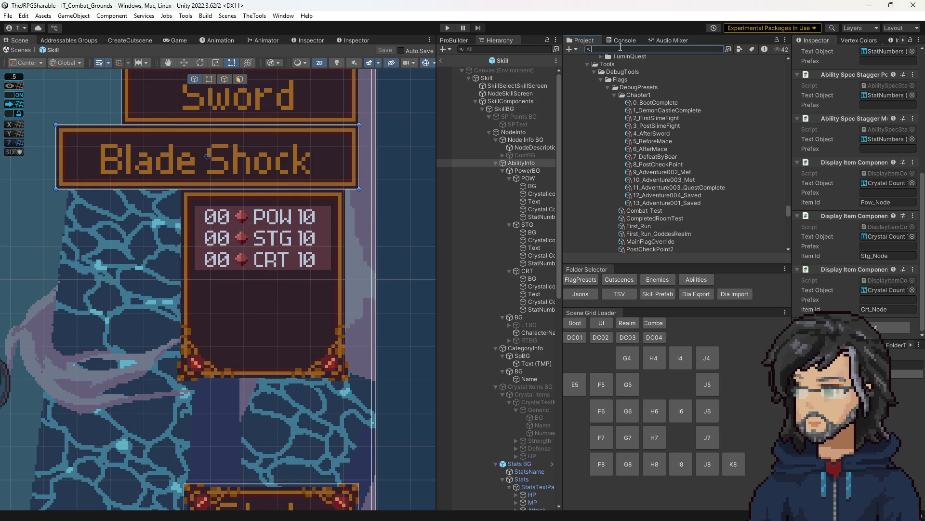
- Search the project for the AbilityImprovementNode script and open it in Visual Studio
{"action": "type", "text": "ode"}
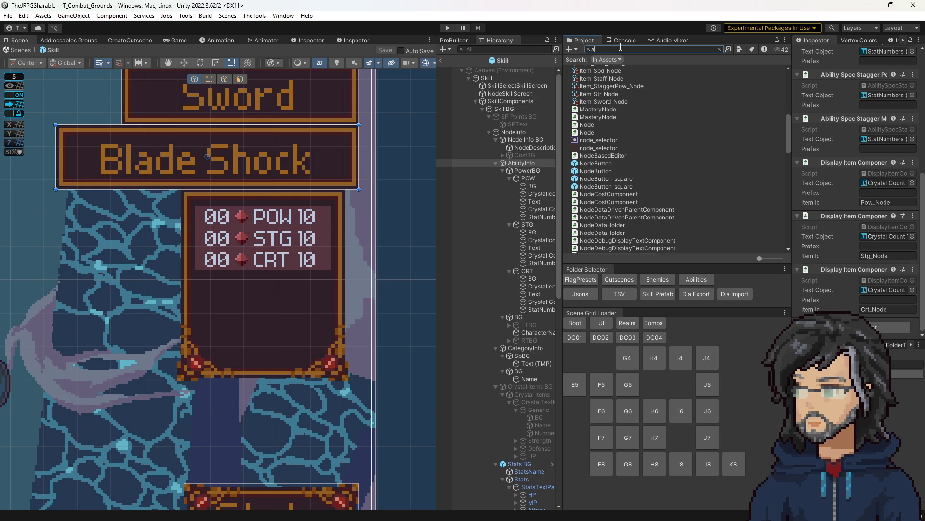
{"action": "type", "text": "im"}
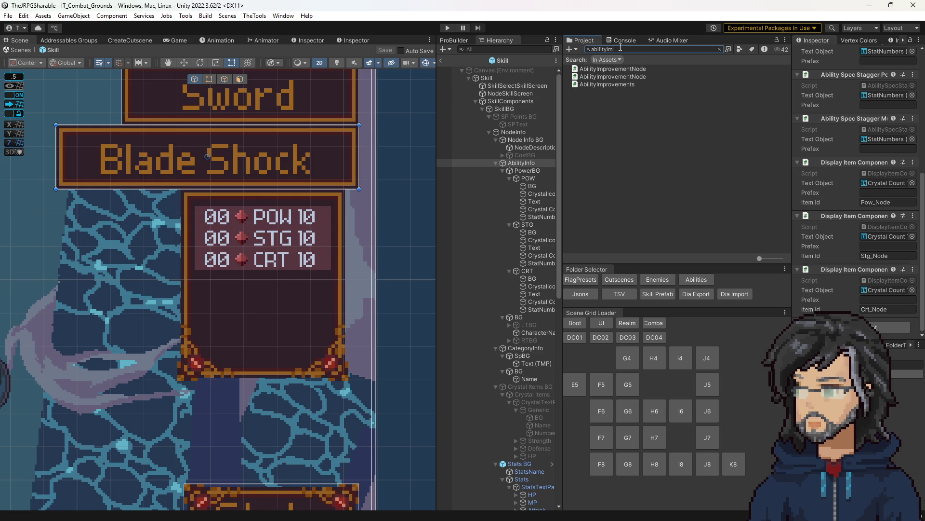
{"action": "double_click", "coordinate": [615, 73]}
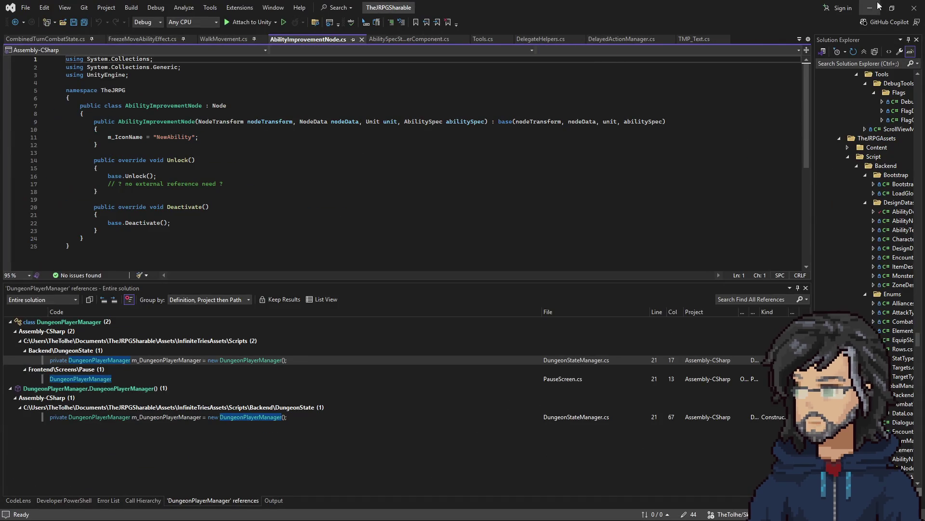
{"action": "left_click", "coordinate": [877, 7]}
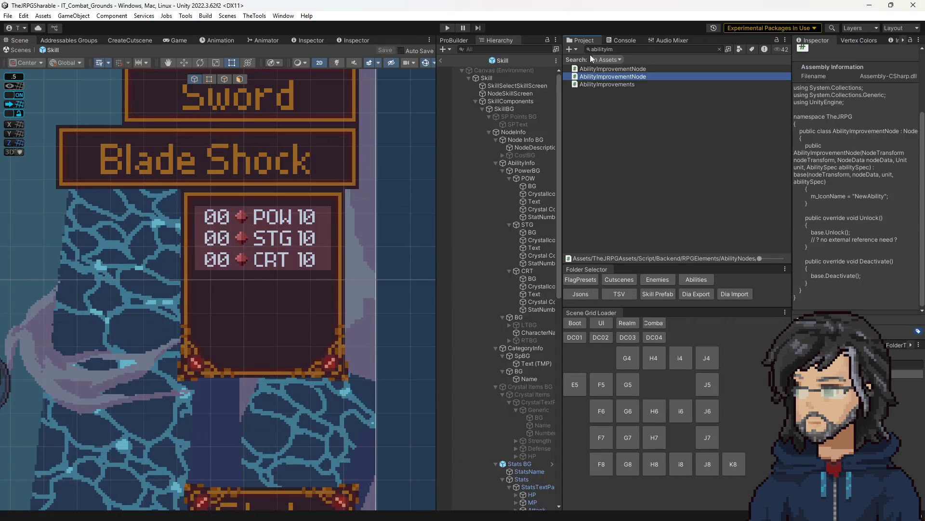
{"action": "double_click", "coordinate": [588, 68]}
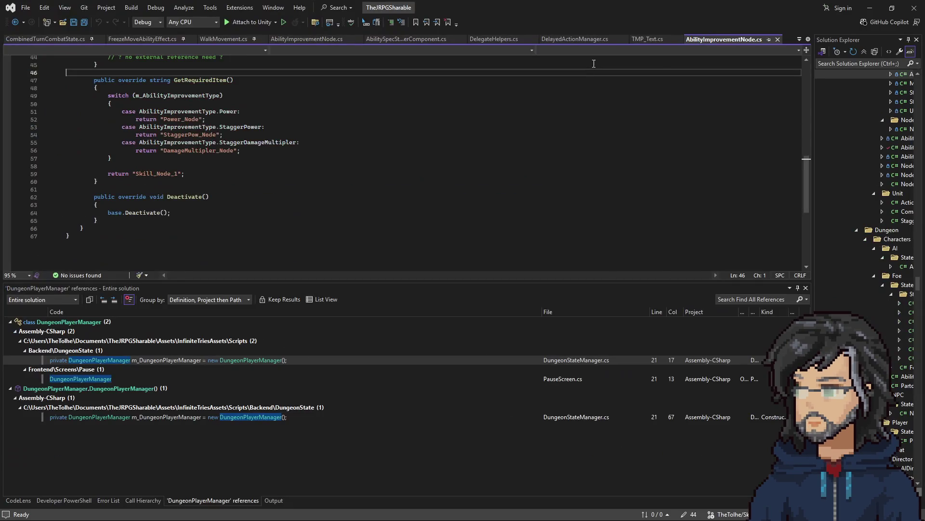
- Change GetRequiredItem's return strings to Stg_Node, Crt_Node and Pow_Node, and save the script
{"action": "double_click", "coordinate": [176, 141]}
{"action": "type", "text": "Stg_Node"}
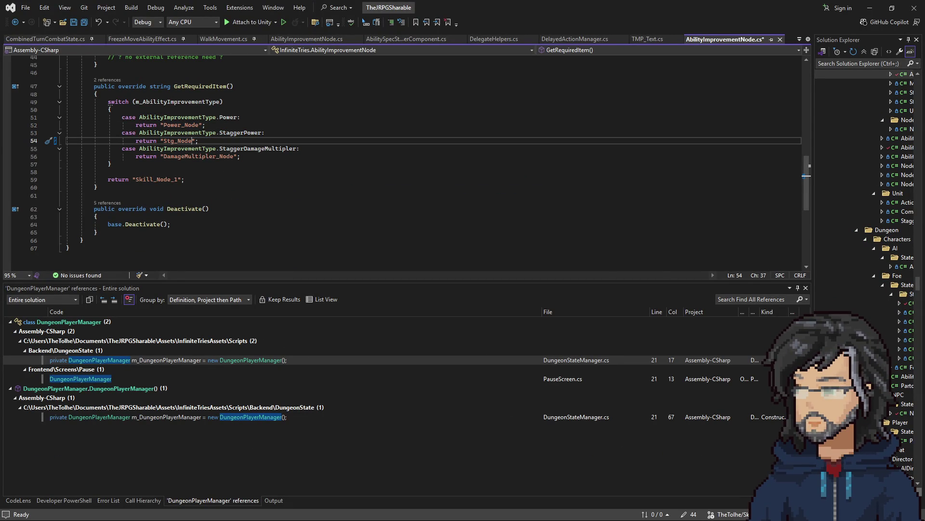
{"action": "double_click", "coordinate": [200, 156]}
{"action": "type", "text": "Crt_Node"}
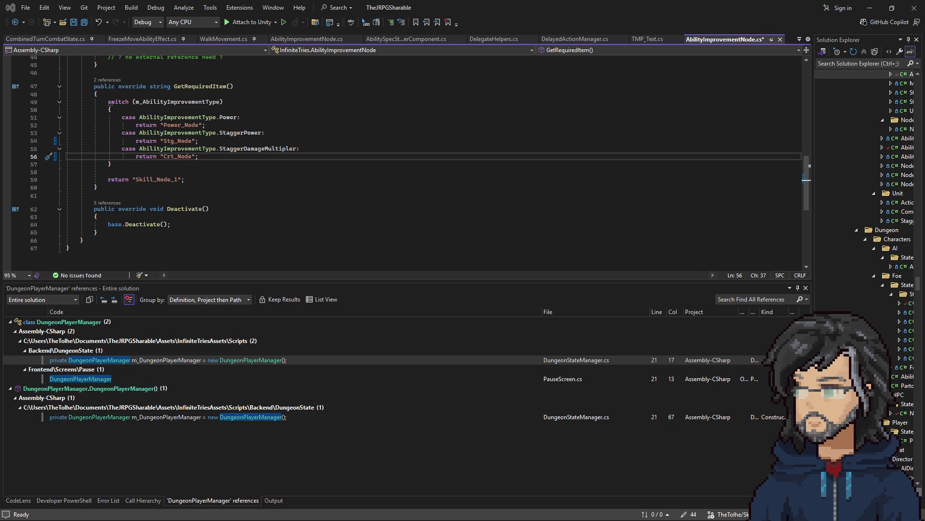
{"action": "double_click", "coordinate": [187, 124]}
{"action": "type", "text": "Pow_Node"}
{"action": "left_click", "coordinate": [351, 140]}
{"action": "key", "text": "ctrl+s"}
{"action": "left_click", "coordinate": [870, 8]}
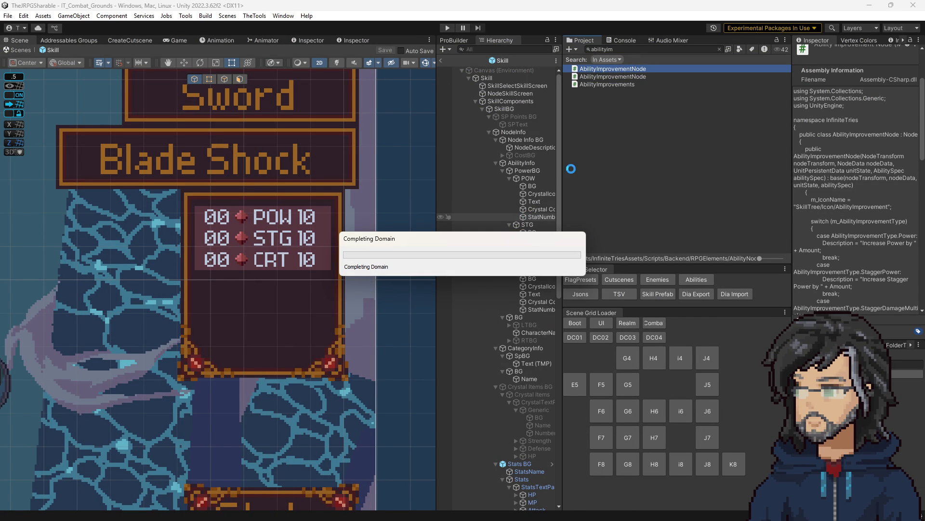
- Set the STG row's BG Source Image to the Divider_banners2 sprite
{"action": "left_click", "coordinate": [533, 234]}
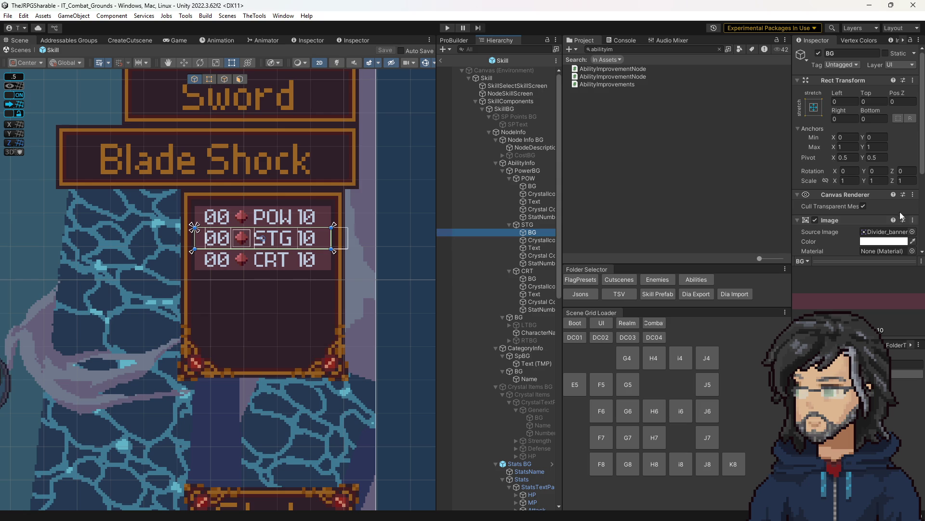
{"action": "left_click", "coordinate": [882, 230]}
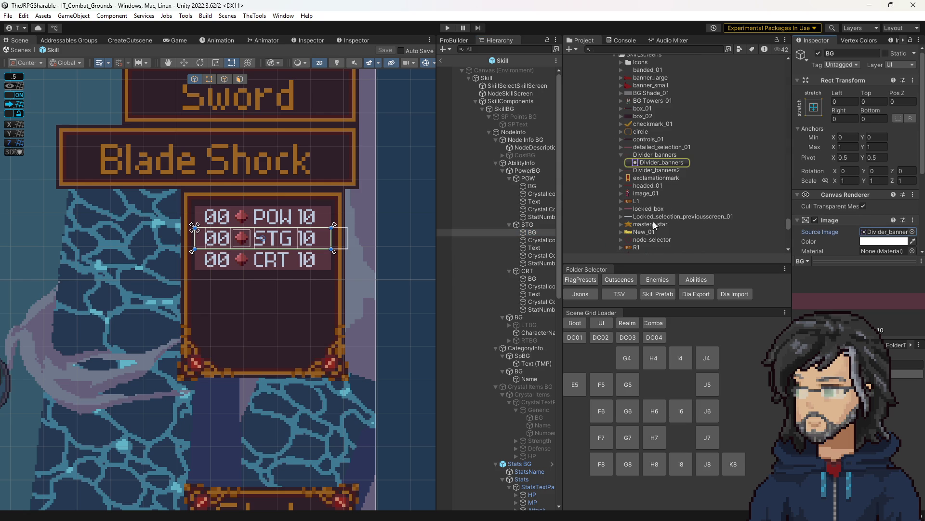
{"action": "left_click_drag", "start_coordinate": [658, 171], "coordinate": [886, 232]}
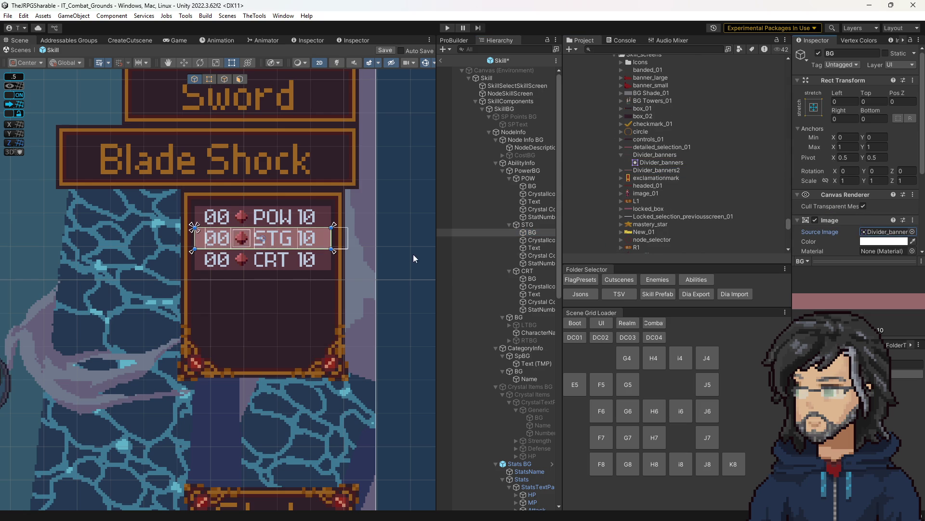
{"action": "scroll", "coordinate": [359, 336], "scroll_direction": "down", "scroll_amount": 2}
{"action": "left_click", "coordinate": [529, 170]}
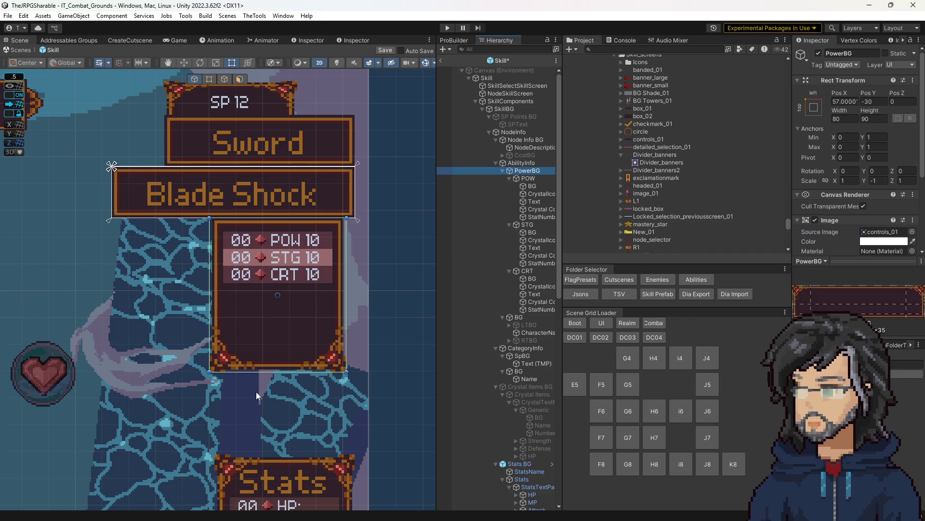
- Resize PowerBG to height 58 and position it at Pos X 63, Pos Y -26 under the Blade Shock banner
{"action": "left_click_drag", "start_coordinate": [285, 372], "coordinate": [288, 317]}
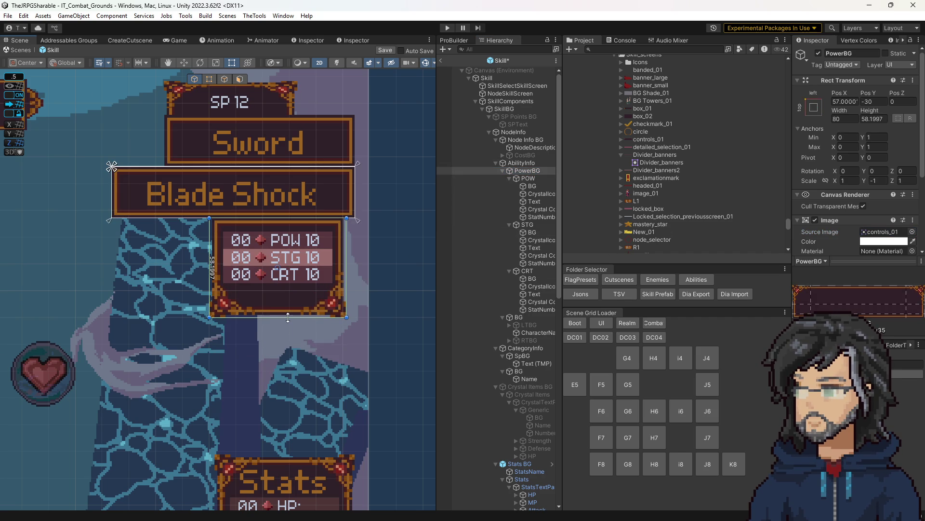
{"action": "left_click", "coordinate": [872, 121]}
{"action": "type", "text": "58"}
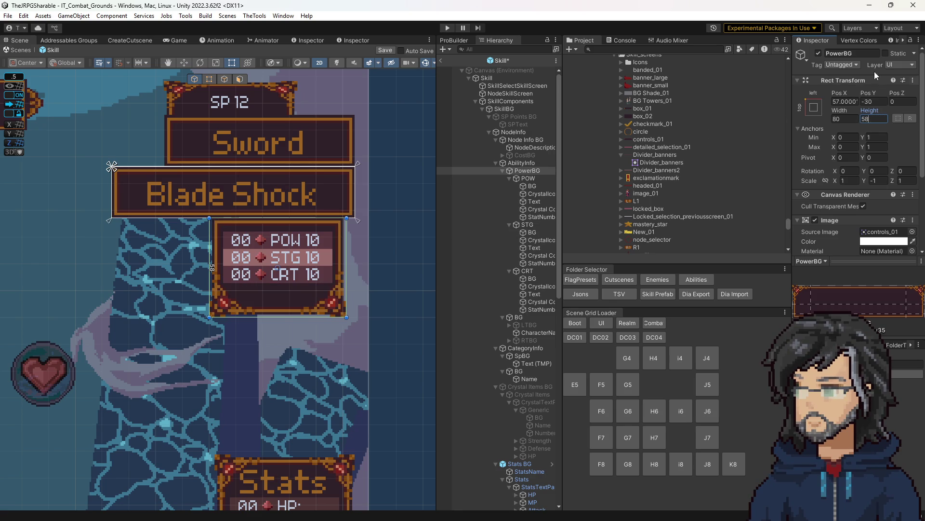
{"action": "left_click", "coordinate": [880, 100]}
{"action": "type", "text": "-2"}
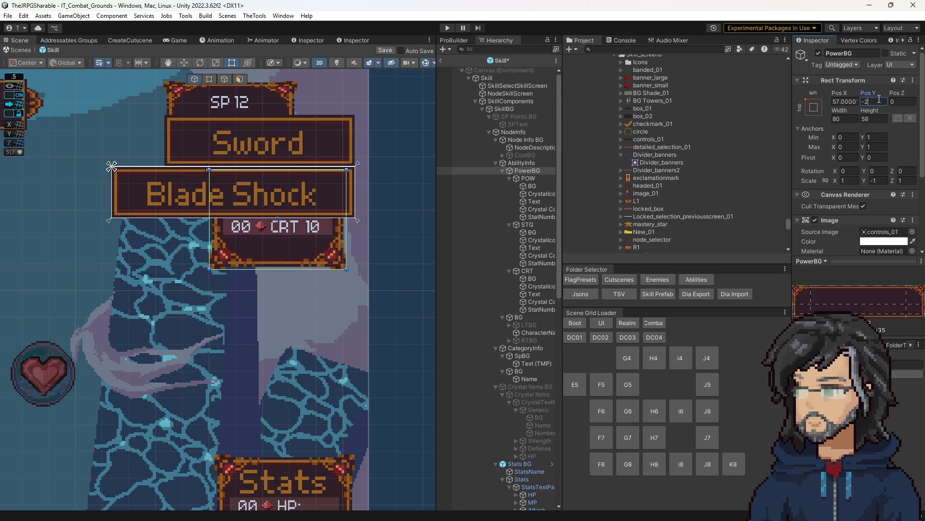
{"action": "key", "text": "BackSpace"}
{"action": "key", "text": "BackSpace"}
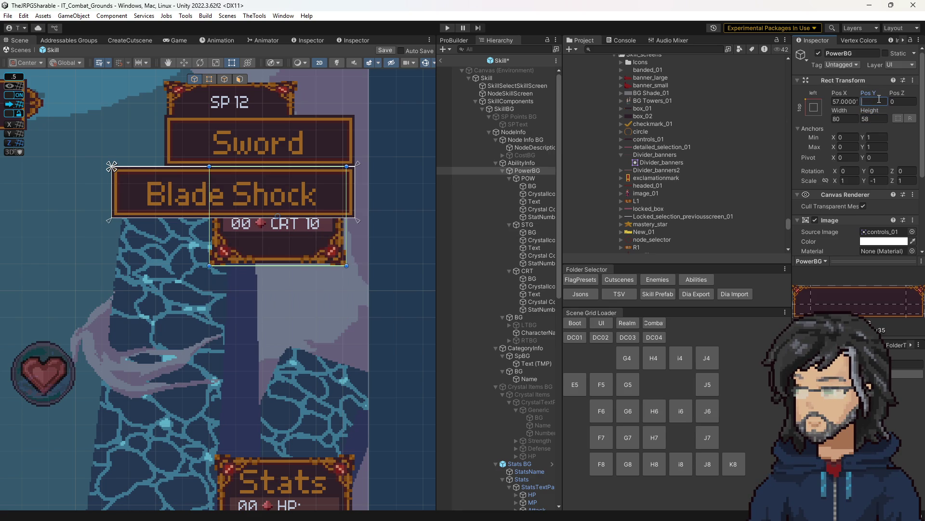
{"action": "type", "text": "-28"}
{"action": "key", "text": "BackSpace"}
{"action": "type", "text": "6"}
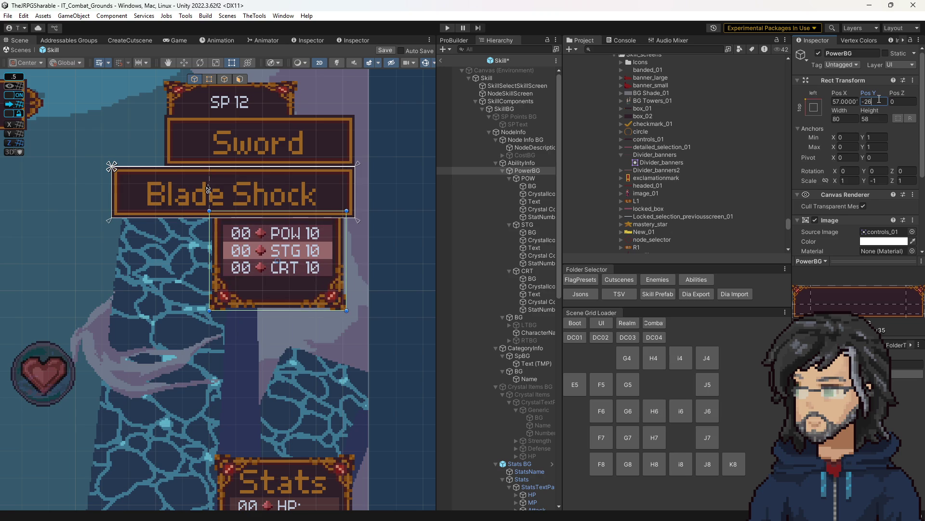
{"action": "left_click_drag", "start_coordinate": [300, 245], "coordinate": [316, 249]}
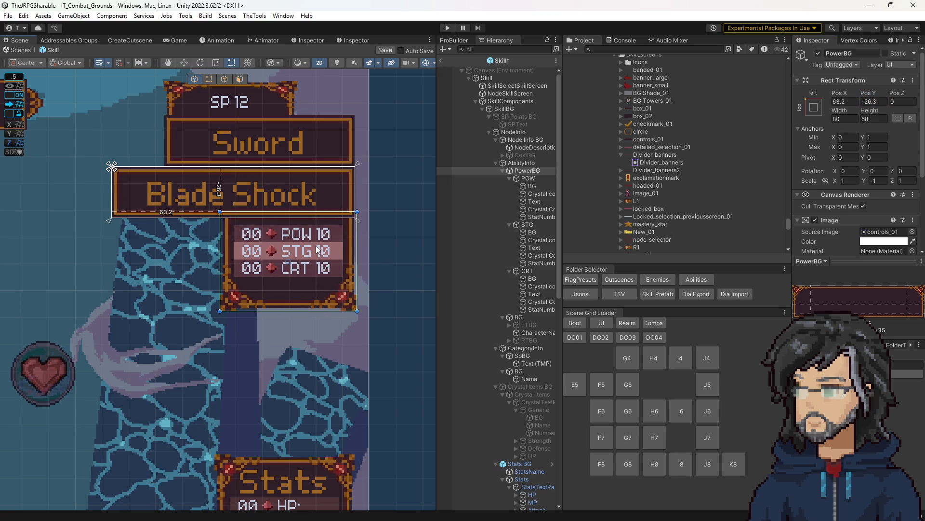
{"action": "key", "text": "BackSpace"}
{"action": "key", "text": "BackSpace"}
{"action": "key", "text": "BackSpace"}
{"action": "key", "text": "BackSpace"}
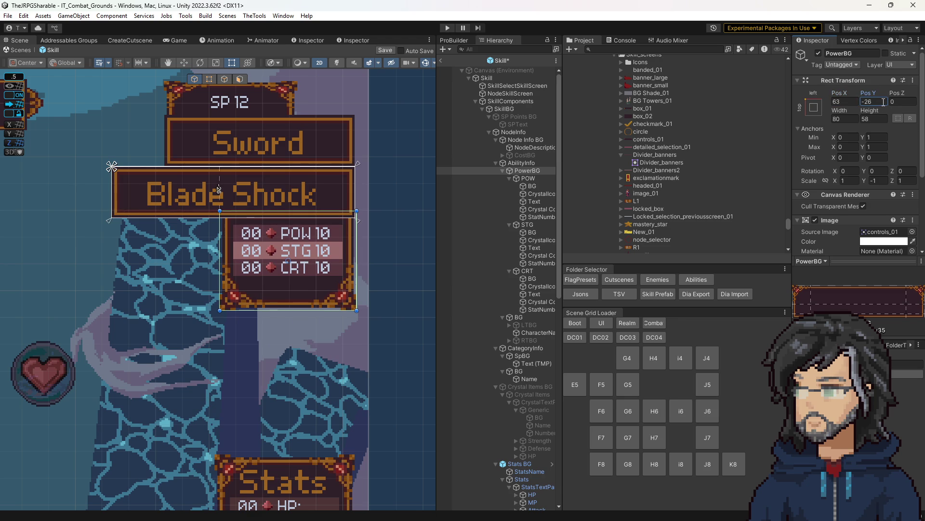
{"action": "scroll", "coordinate": [236, 404], "scroll_direction": "down", "scroll_amount": 4}
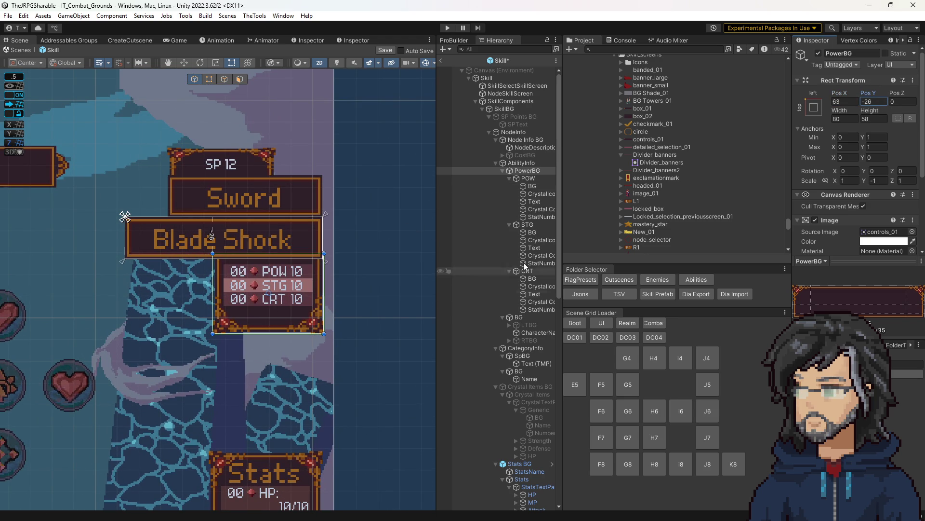
- Move CategoryInfo under NodeInfo above AbilityInfo and set its Pos Y to -29
{"action": "left_click", "coordinate": [523, 348]}
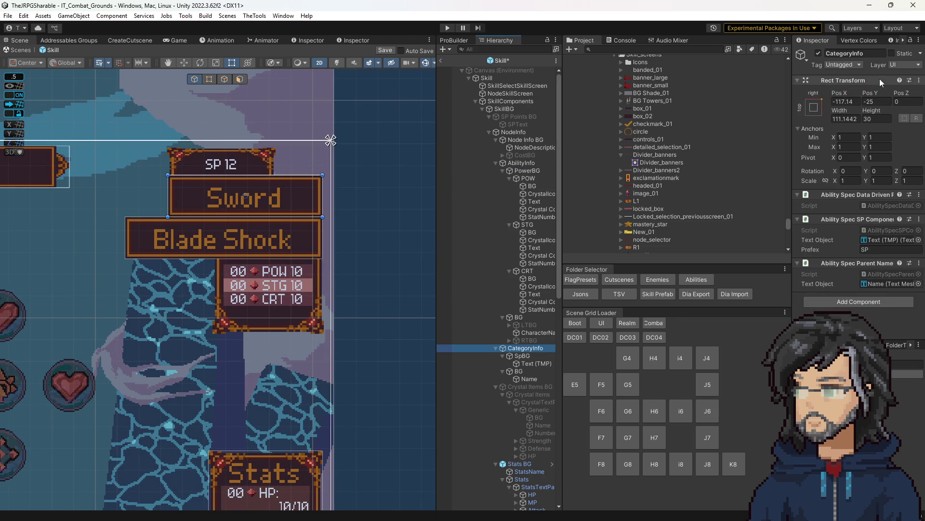
{"action": "left_click_drag", "start_coordinate": [872, 96], "coordinate": [802, 102]}
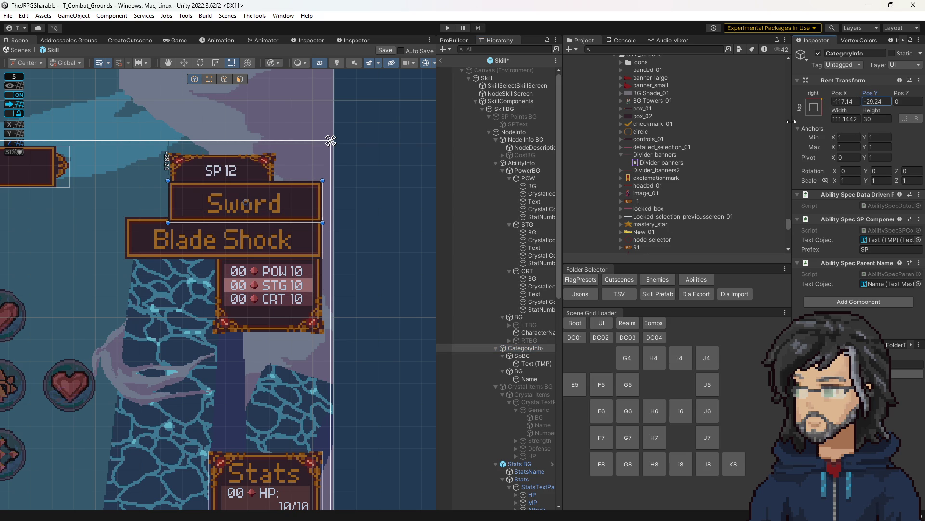
{"action": "left_click", "coordinate": [518, 346]}
{"action": "left_click_drag", "start_coordinate": [491, 164], "coordinate": [485, 161]}
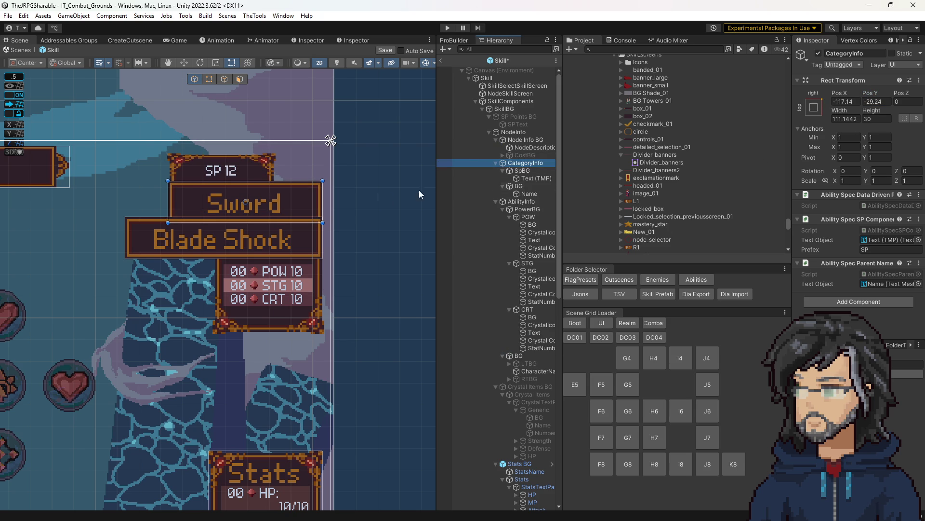
{"action": "double_click", "coordinate": [876, 102]}
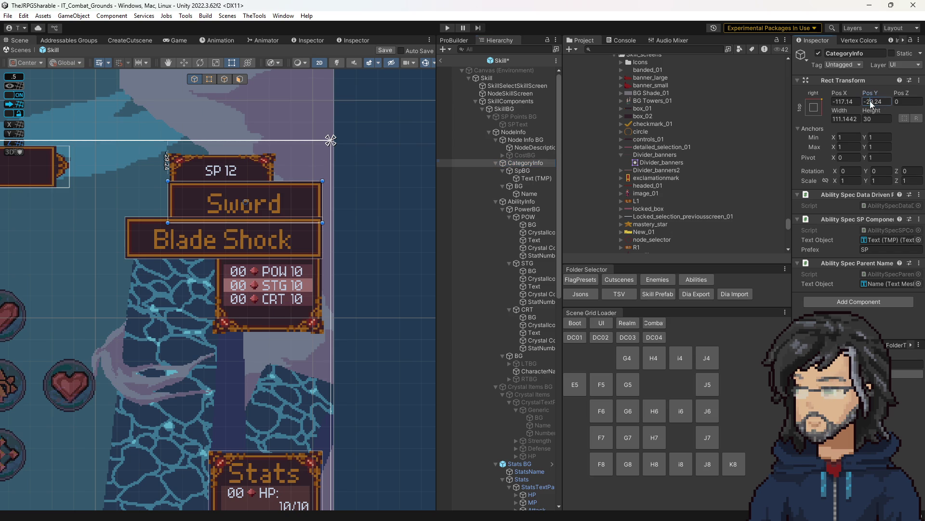
{"action": "type", "text": "-29"}
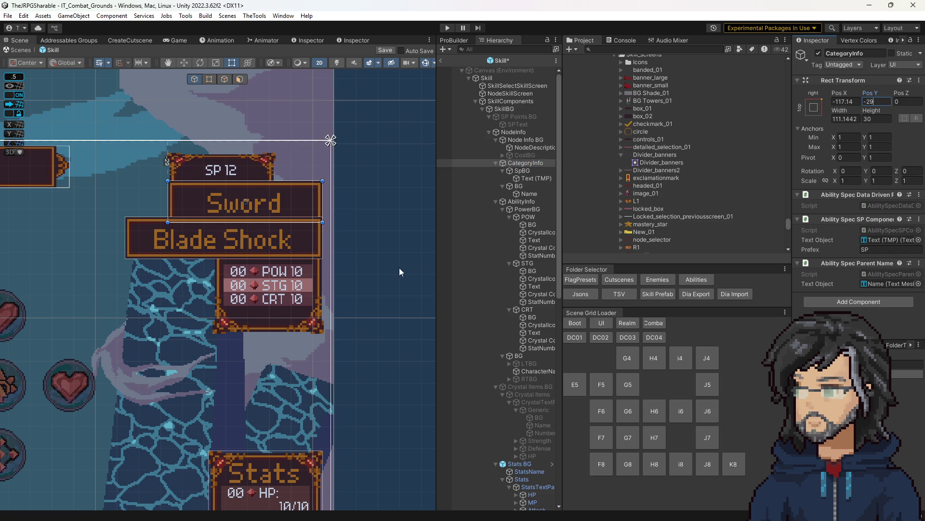
- Set the SP 12 box background SpBG to Pos X 17 and view the whole skill screen
{"action": "left_click", "coordinate": [522, 171]}
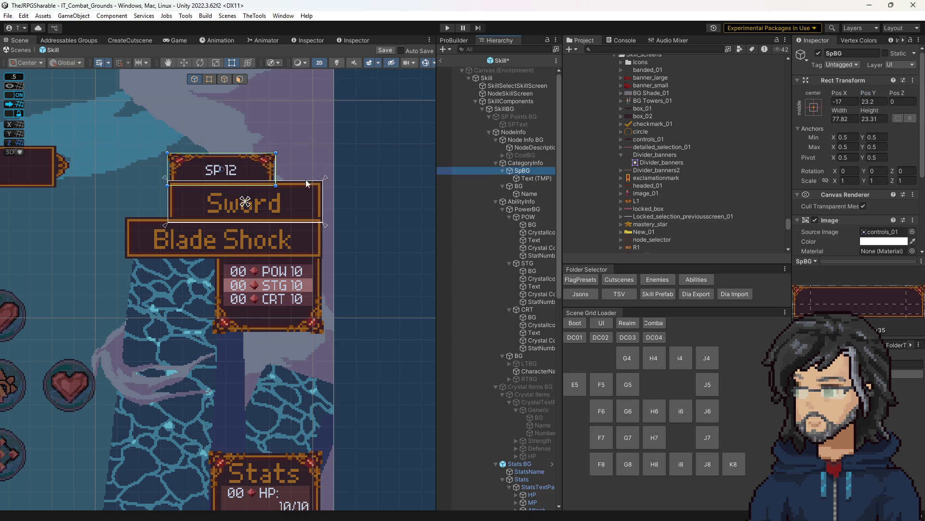
{"action": "mouse_move", "coordinate": [868, 94]}
{"action": "left_mouse_down"}
{"action": "mouse_move", "coordinate": [864, 87]}
{"action": "mouse_move", "coordinate": [873, 90]}
{"action": "mouse_move", "coordinate": [863, 95]}
{"action": "mouse_move", "coordinate": [919, 96]}
{"action": "mouse_move", "coordinate": [39, 95]}
{"action": "left_mouse_up"}
{"action": "type", "text": "17.2"}
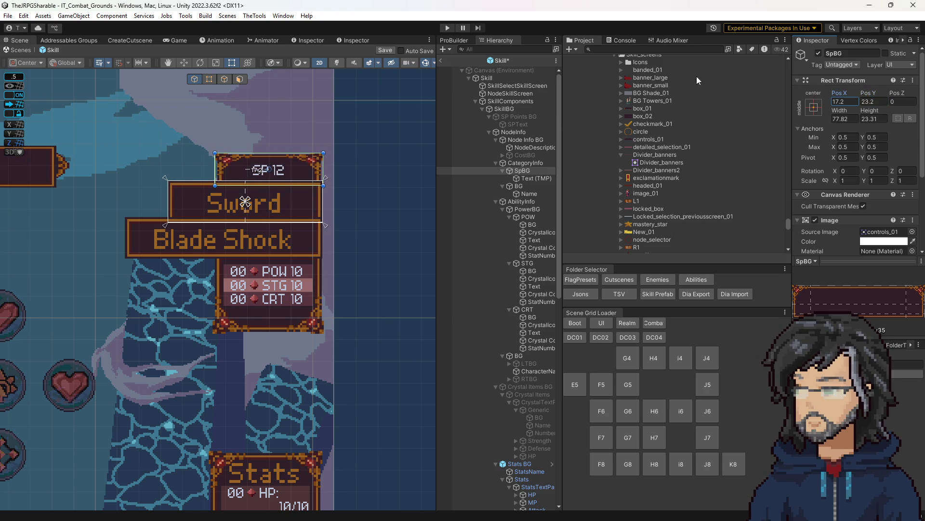
{"action": "left_click", "coordinate": [852, 100]}
{"action": "key", "text": "BackSpace"}
{"action": "type", "text": "17"}
{"action": "scroll", "coordinate": [217, 289], "scroll_direction": "down", "scroll_amount": 5}
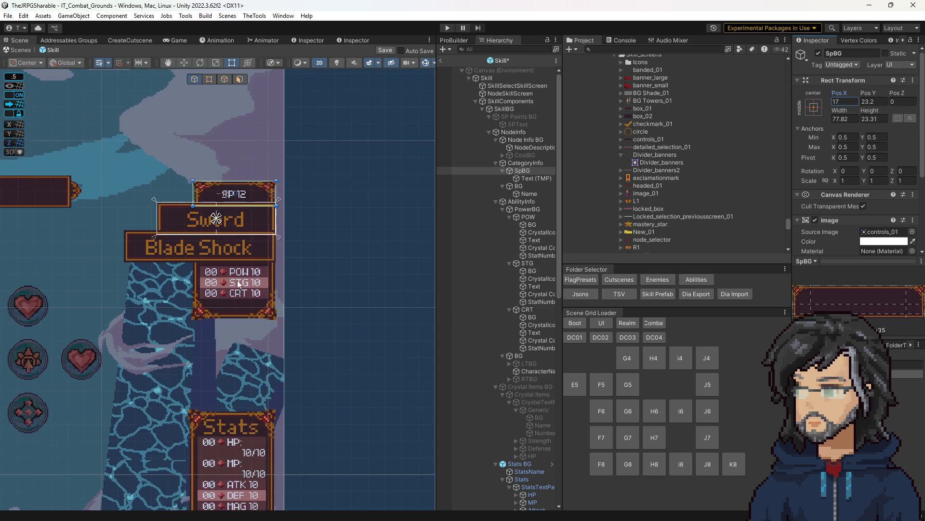
{"action": "scroll", "coordinate": [201, 291], "scroll_direction": "down", "scroll_amount": 2}
{"action": "left_click_drag", "start_coordinate": [201, 290], "coordinate": [297, 262]}
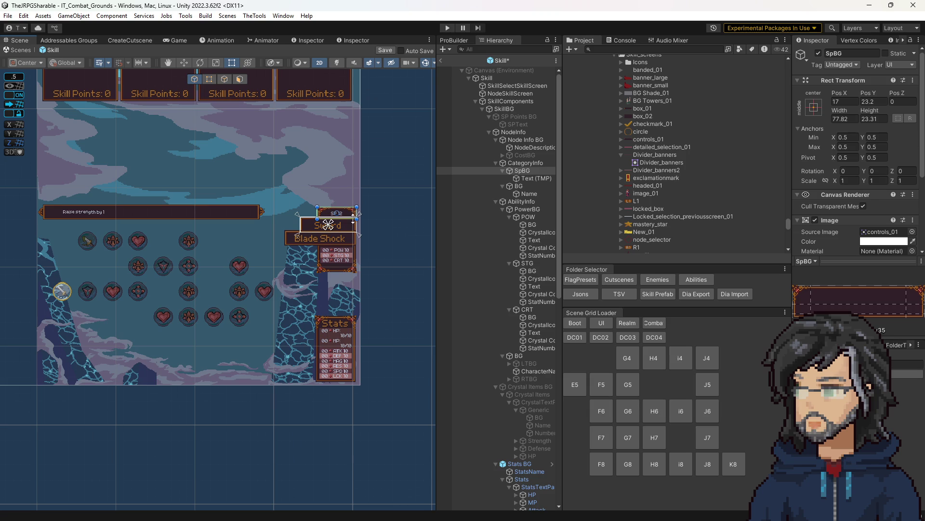
{"action": "left_click", "coordinate": [527, 179]}
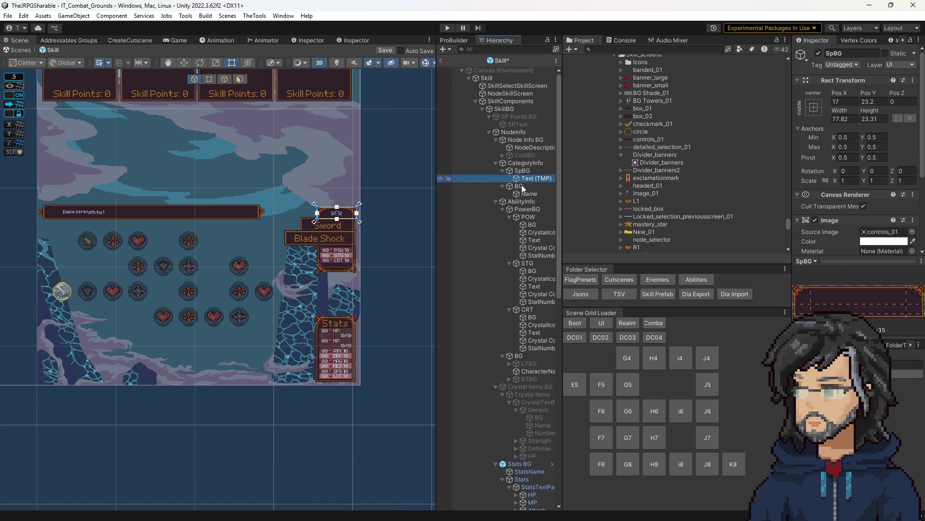
{"action": "scroll", "coordinate": [389, 265], "scroll_direction": "up", "scroll_amount": 3}
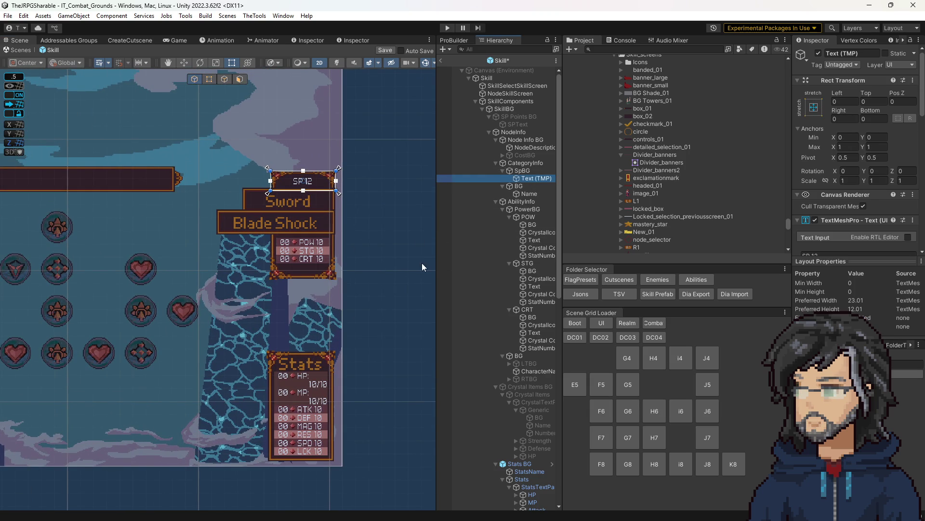
{"action": "left_click", "coordinate": [521, 201]}
{"action": "scroll", "coordinate": [873, 248], "scroll_direction": "down", "scroll_amount": 10}
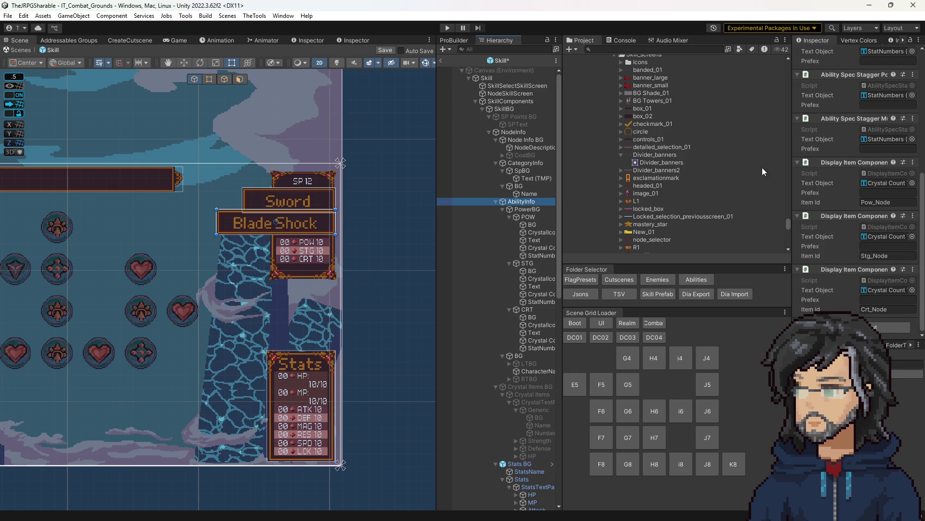
{"action": "scroll", "coordinate": [393, 283], "scroll_direction": "down", "scroll_amount": 2}
{"action": "left_click_drag", "start_coordinate": [235, 310], "coordinate": [322, 311]}
{"action": "scroll", "coordinate": [322, 312], "scroll_direction": "down", "scroll_amount": 2}
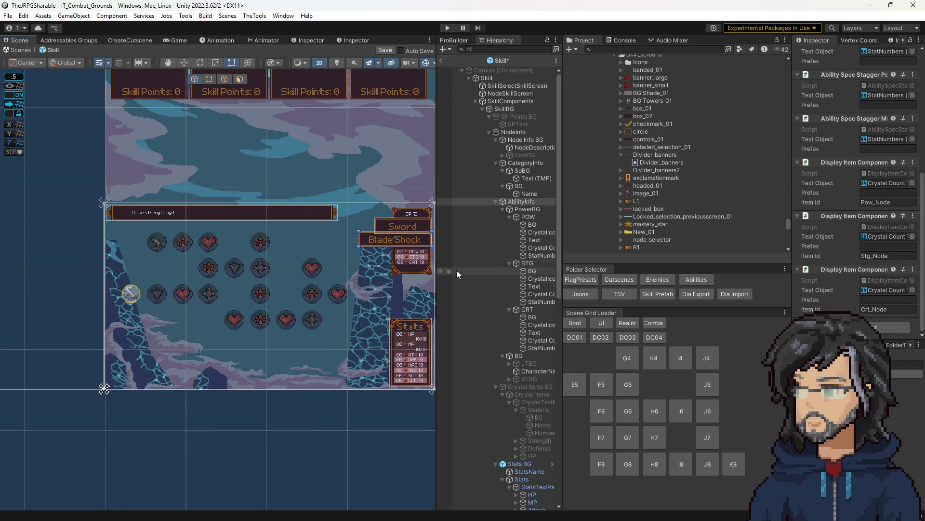
{"action": "double_click", "coordinate": [533, 233]}
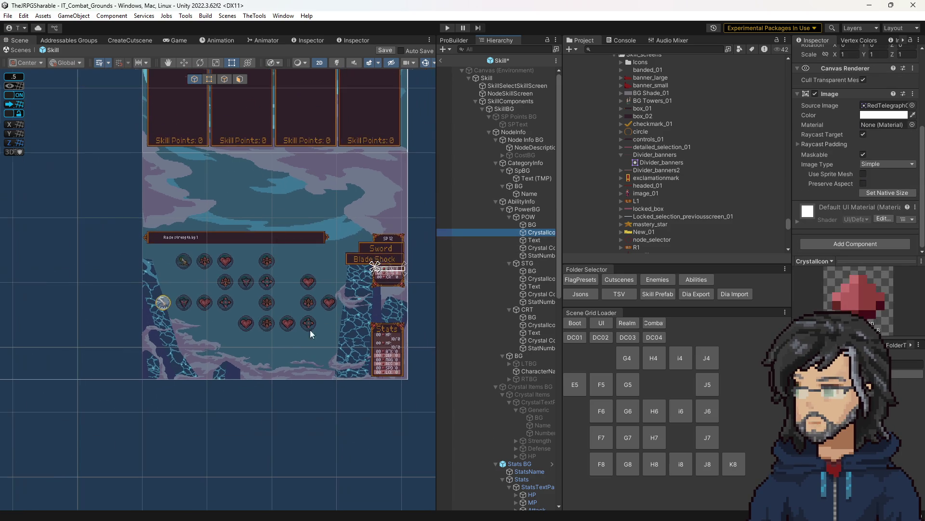
{"action": "left_click", "coordinate": [531, 247]}
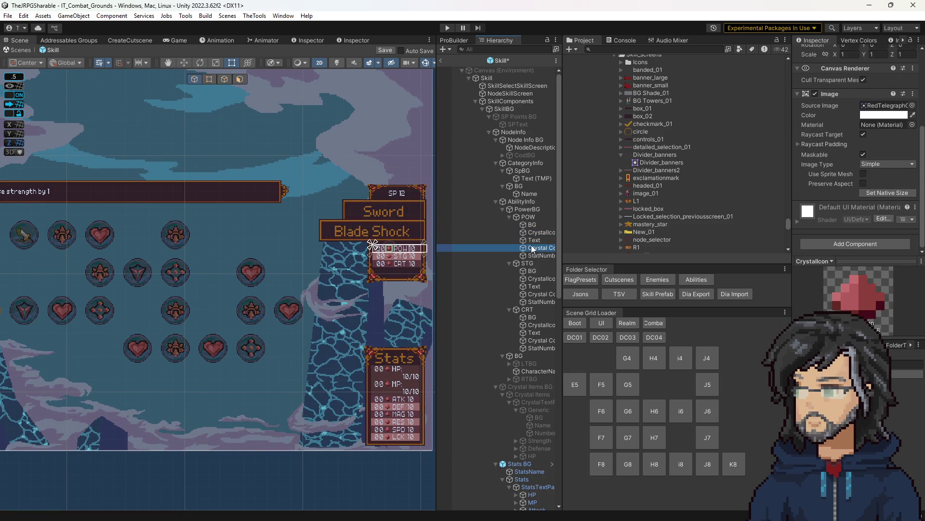
{"action": "left_click", "coordinate": [523, 209]}
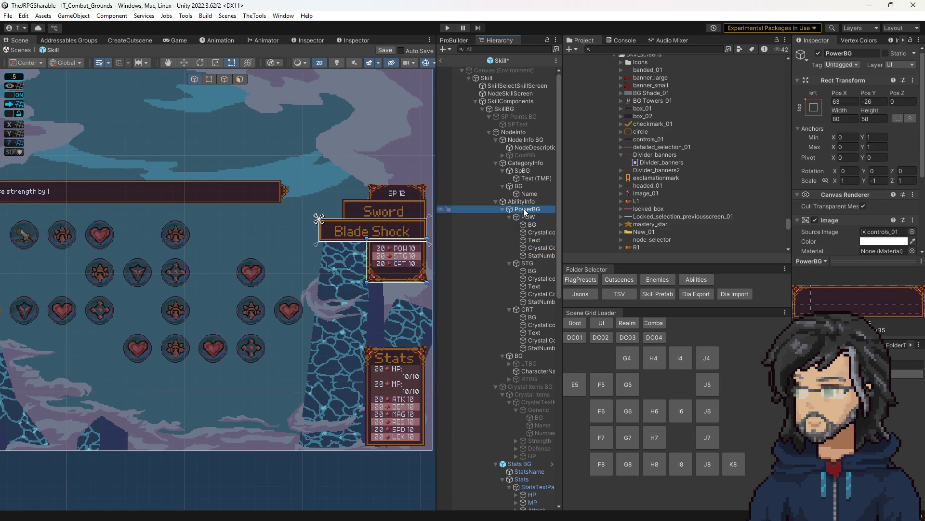
{"action": "left_click", "coordinate": [500, 209]}
{"action": "left_click", "coordinate": [500, 209]}
{"action": "left_click", "coordinate": [526, 217]}
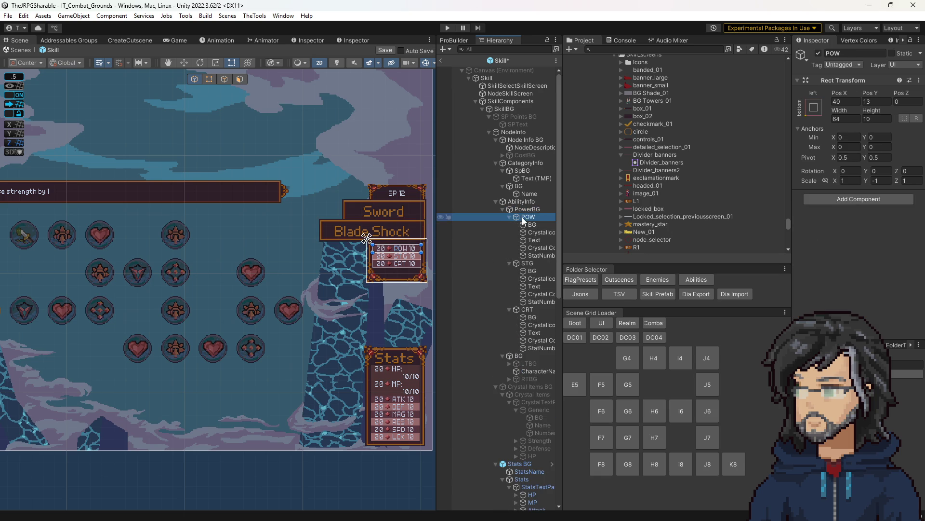
{"action": "left_click", "coordinate": [522, 312]}
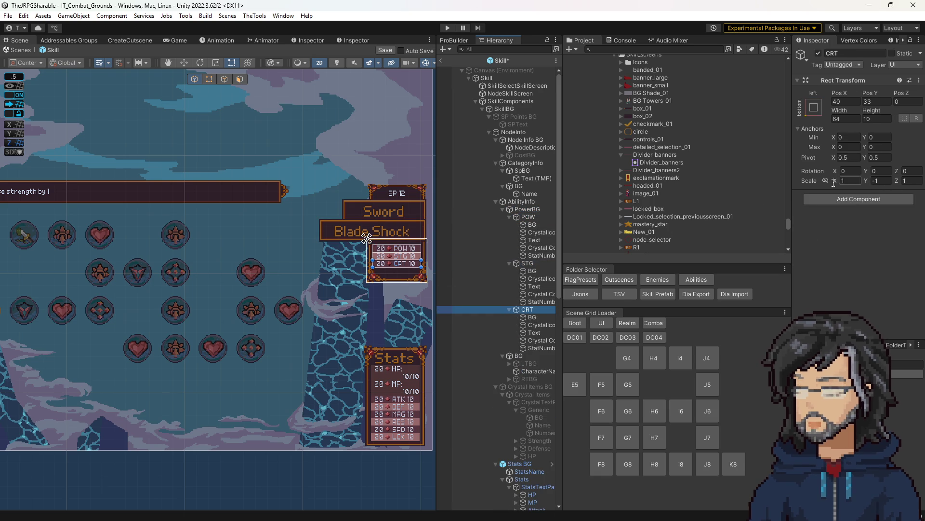
{"action": "scroll", "coordinate": [213, 299], "scroll_direction": "down", "scroll_amount": 3}
{"action": "scroll", "coordinate": [213, 298], "scroll_direction": "down", "scroll_amount": 3}
{"action": "scroll", "coordinate": [278, 305], "scroll_direction": "up", "scroll_amount": 3}
{"action": "scroll", "coordinate": [326, 298], "scroll_direction": "up", "scroll_amount": 6}
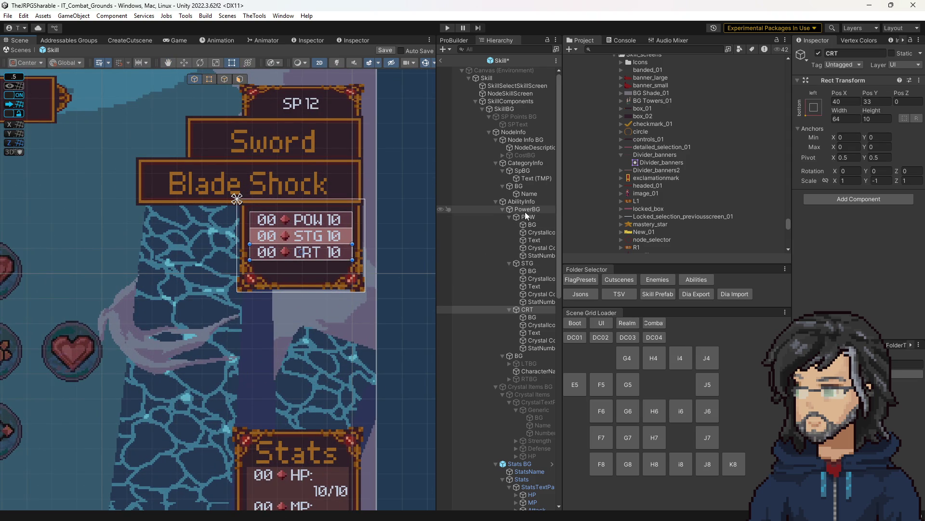
- Swap PowerBG's Source Image from box_01 to the box_02 sprite and set its Pos X to 62
{"action": "left_click", "coordinate": [527, 210]}
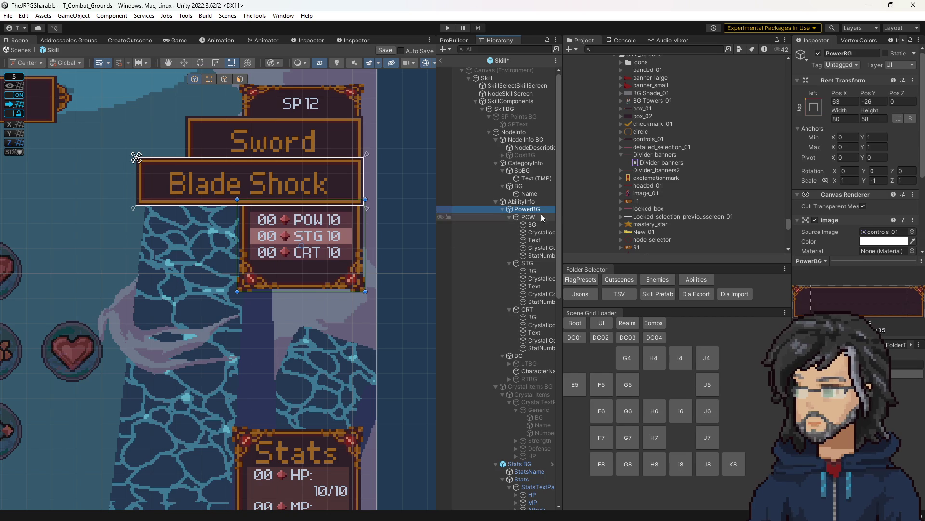
{"action": "left_click", "coordinate": [892, 232]}
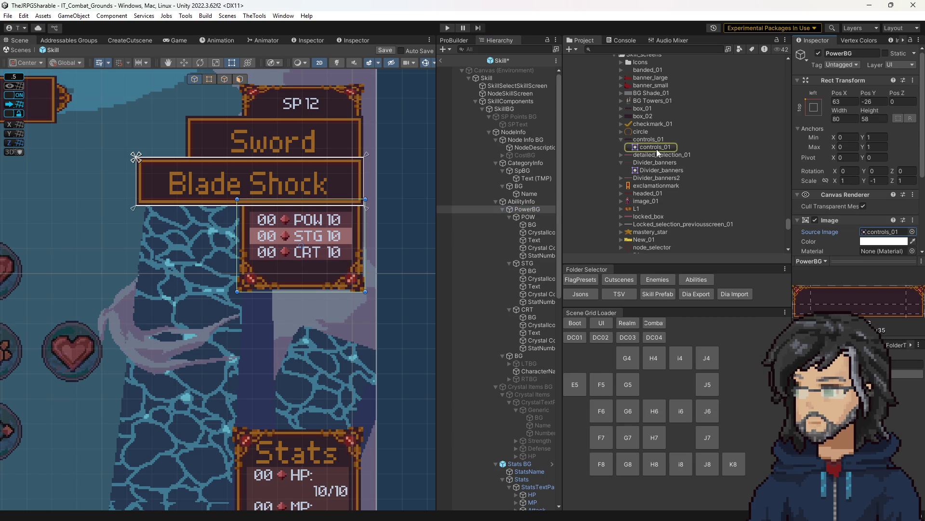
{"action": "left_click_drag", "start_coordinate": [641, 108], "coordinate": [882, 231]}
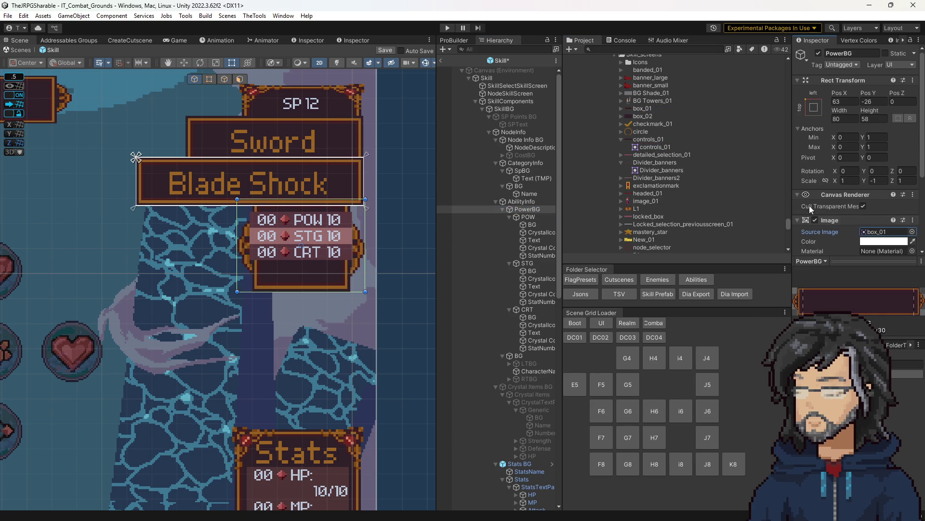
{"action": "mouse_move", "coordinate": [643, 116]}
{"action": "left_mouse_down"}
{"action": "mouse_move", "coordinate": [696, 132]}
{"action": "mouse_move", "coordinate": [870, 234]}
{"action": "left_mouse_up"}
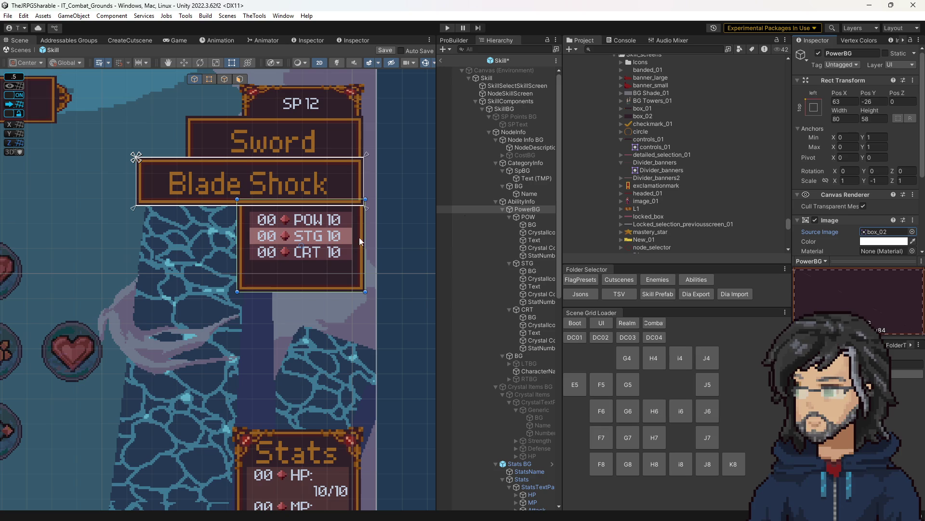
{"action": "left_click_drag", "start_coordinate": [840, 92], "coordinate": [837, 92]}
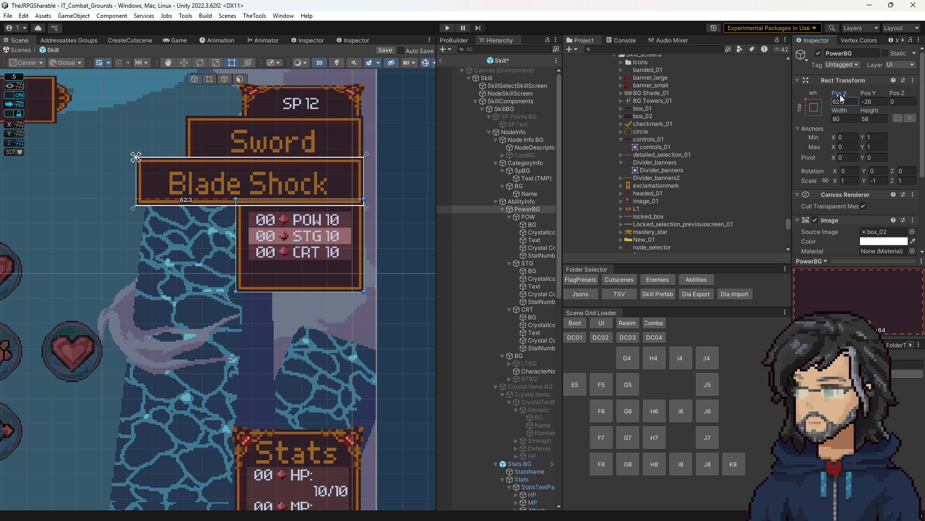
{"action": "key", "text": "BackSpace"}
{"action": "key", "text": "BackSpace"}
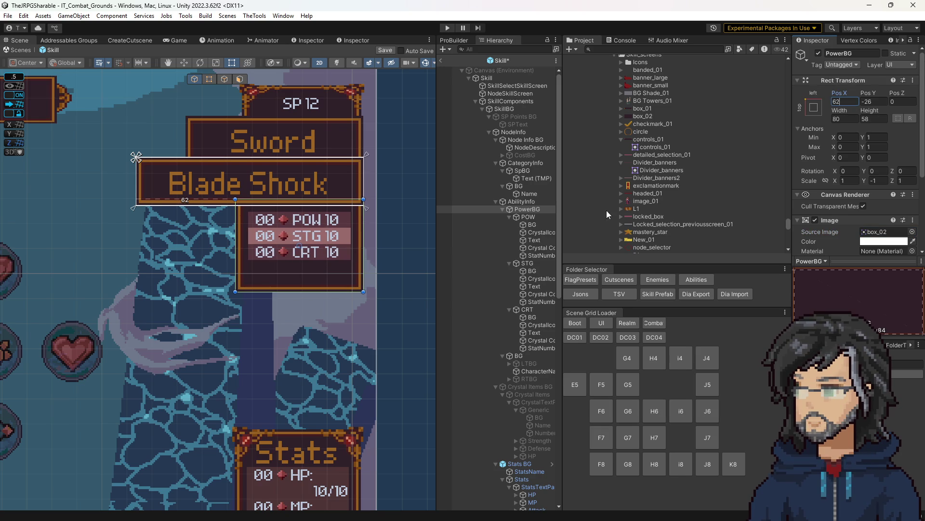
- Unflip the POW and CRT stat rows by setting their vertical scale to 1
{"action": "left_click", "coordinate": [529, 216]}
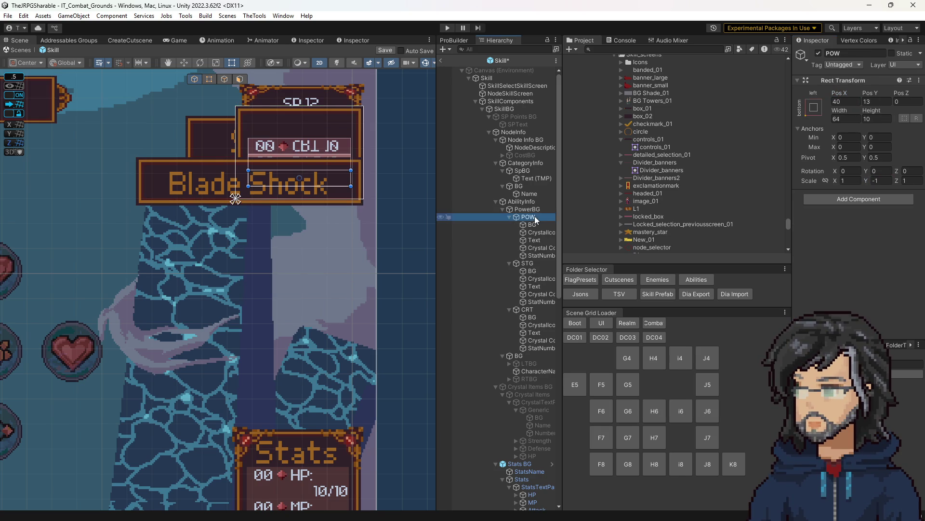
{"action": "left_click", "coordinate": [877, 181]}
{"action": "type", "text": "1"}
{"action": "left_click", "coordinate": [528, 263]}
{"action": "left_click", "coordinate": [527, 309]}
{"action": "left_click", "coordinate": [888, 182]}
{"action": "type", "text": "1"}
{"action": "left_click", "coordinate": [527, 209]}
- Move PowerBG below the Blade Shock banner at Pos Y -71 with height 46
{"action": "left_click_drag", "start_coordinate": [869, 93], "coordinate": [752, 104]}
{"action": "key", "text": "BackSpace"}
{"action": "key", "text": "BackSpace"}
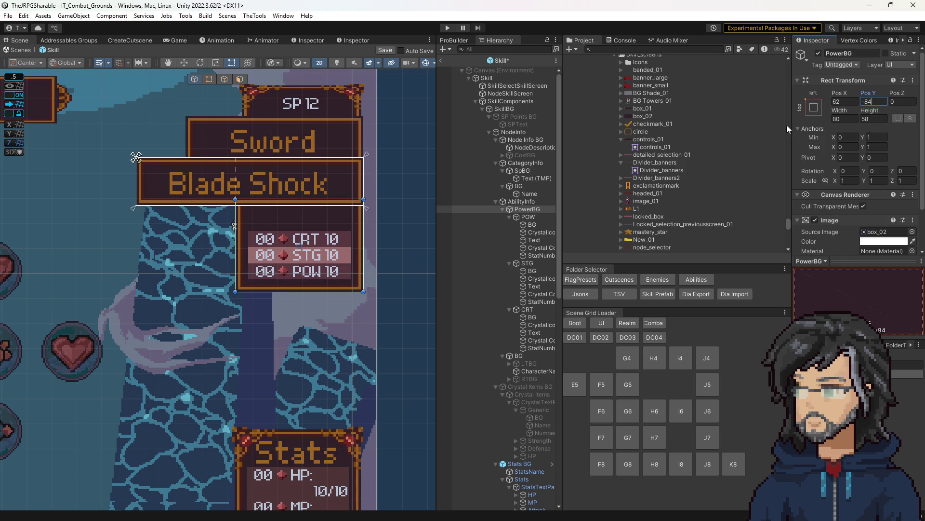
{"action": "mouse_move", "coordinate": [866, 112]}
{"action": "left_mouse_down"}
{"action": "mouse_move", "coordinate": [830, 114]}
{"action": "mouse_move", "coordinate": [849, 91]}
{"action": "mouse_move", "coordinate": [893, 89]}
{"action": "left_mouse_up"}
{"action": "type", "text": "46"}
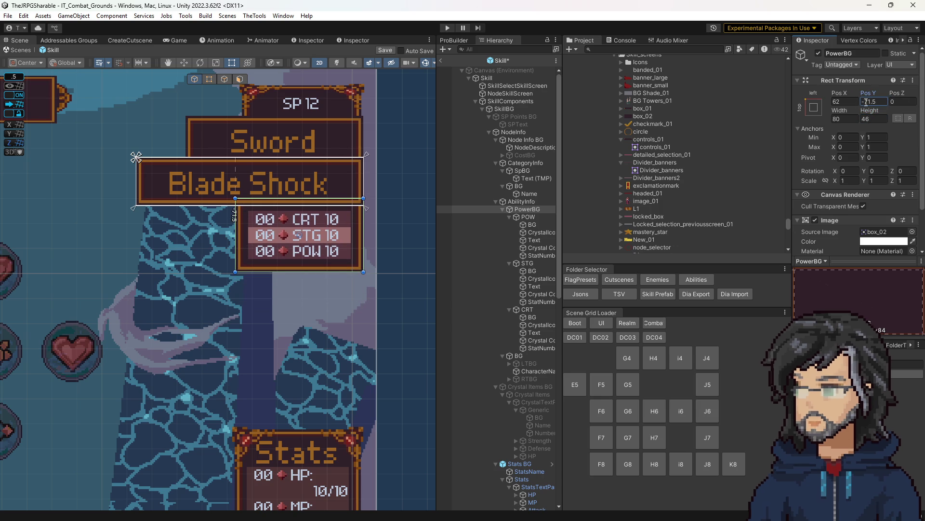
{"action": "key", "text": "BackSpace"}
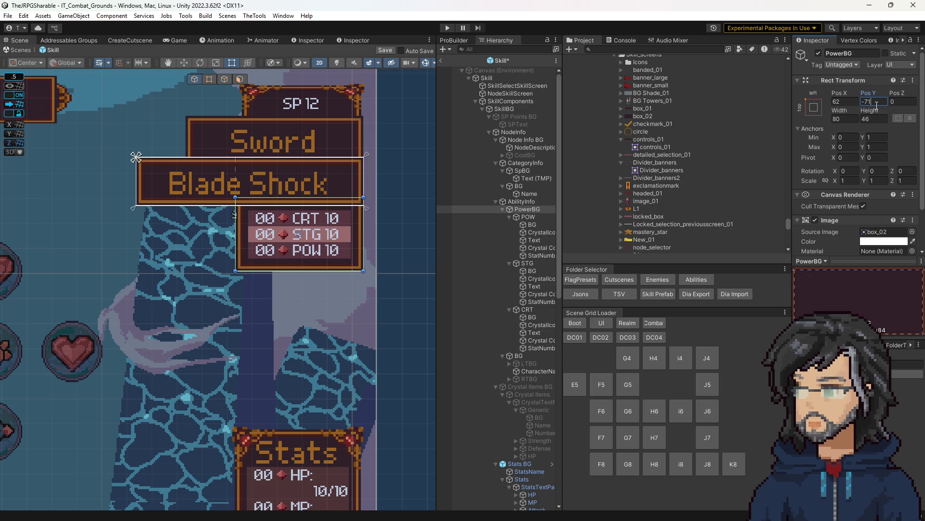
{"action": "left_click", "coordinate": [411, 271]}
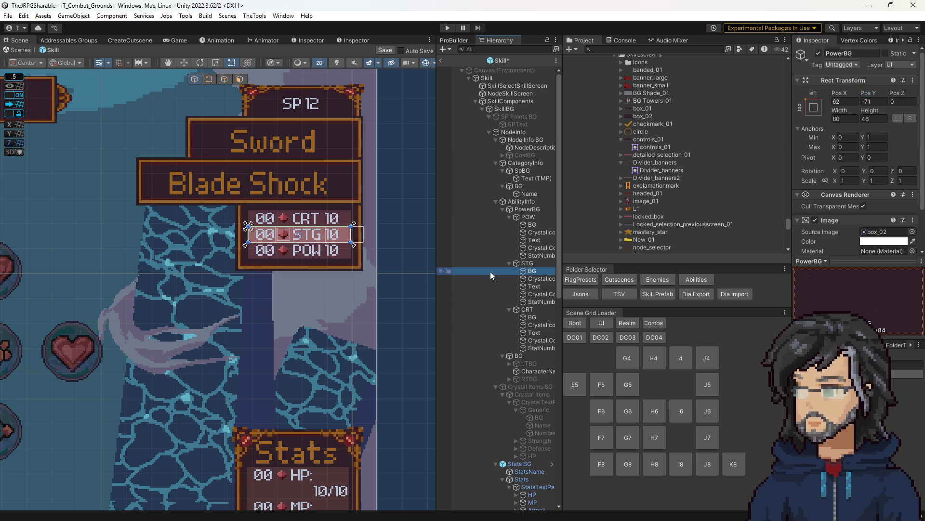
{"action": "scroll", "coordinate": [285, 328], "scroll_direction": "down", "scroll_amount": 3}
{"action": "scroll", "coordinate": [317, 333], "scroll_direction": "down", "scroll_amount": 5}
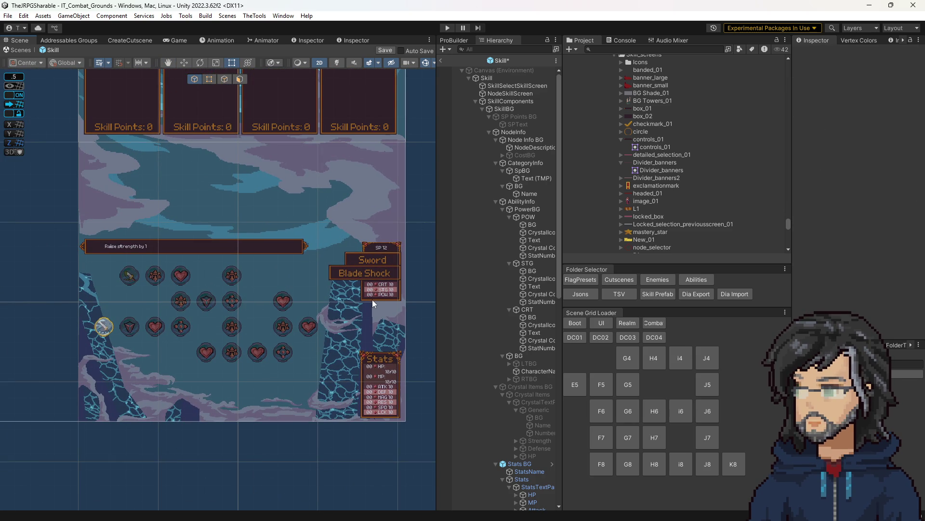
- Check the canvas, save the Skill prefab with Ctrl+S, and exit to IT_Combat_Grounds
{"action": "scroll", "coordinate": [372, 299], "scroll_direction": "down", "scroll_amount": 1}
{"action": "scroll", "coordinate": [372, 299], "scroll_direction": "up", "scroll_amount": 2}
{"action": "scroll", "coordinate": [363, 305], "scroll_direction": "down", "scroll_amount": 4}
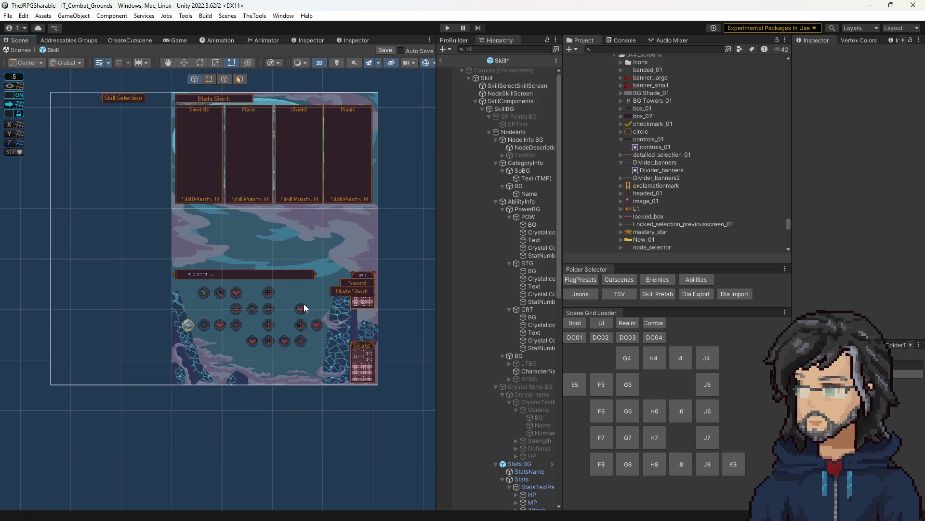
{"action": "scroll", "coordinate": [317, 272], "scroll_direction": "up", "scroll_amount": 3}
{"action": "key", "text": "ctrl+s"}
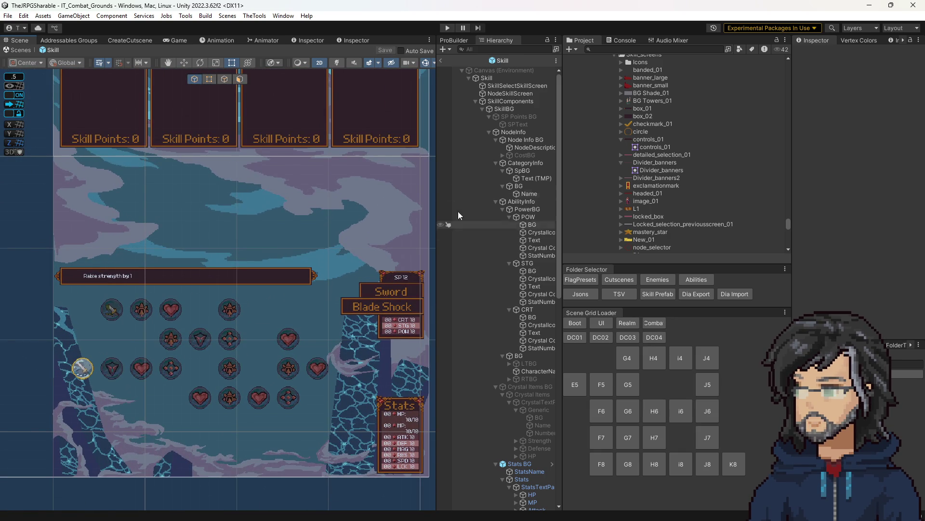
{"action": "left_click", "coordinate": [441, 59]}
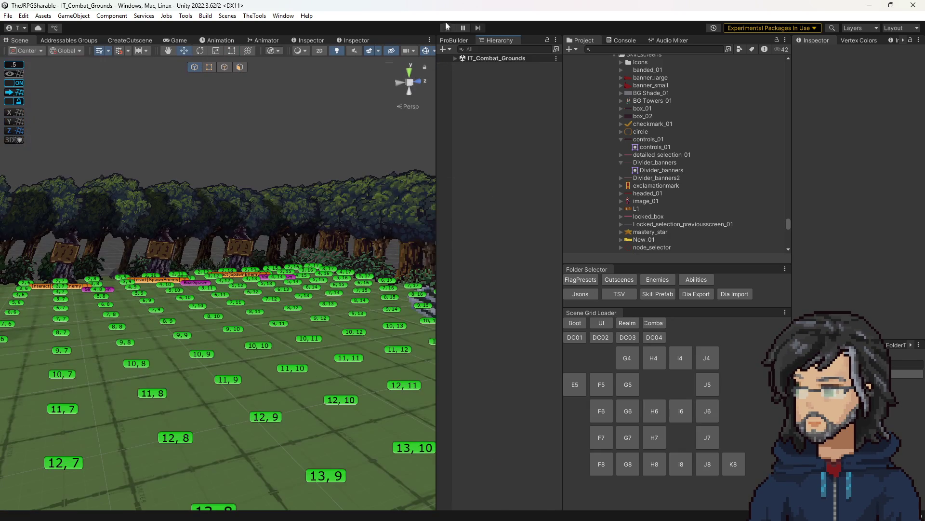
- Start Play mode, widen the Game view and trigger the in-game confirm action
{"action": "key", "text": "ctrl+p"}
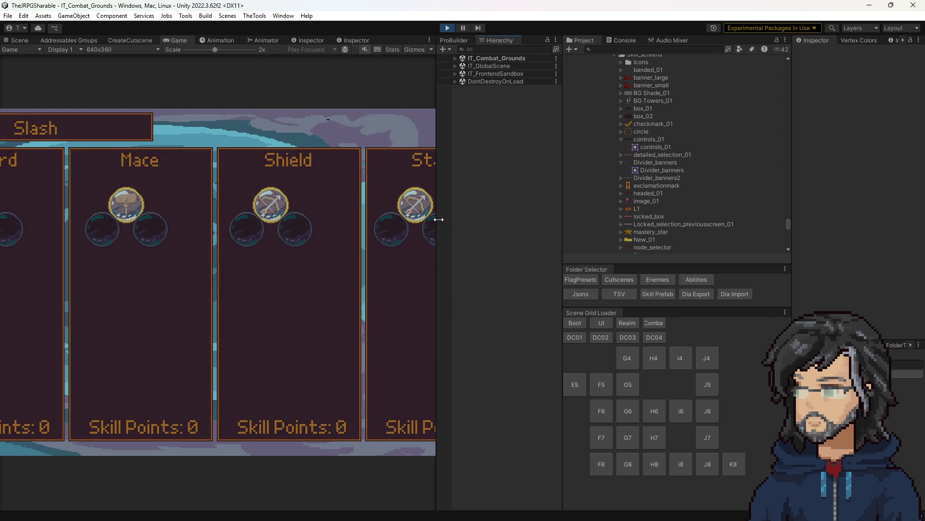
{"action": "left_click_drag", "start_coordinate": [438, 220], "coordinate": [624, 220]}
{"action": "key", "text": "k"}
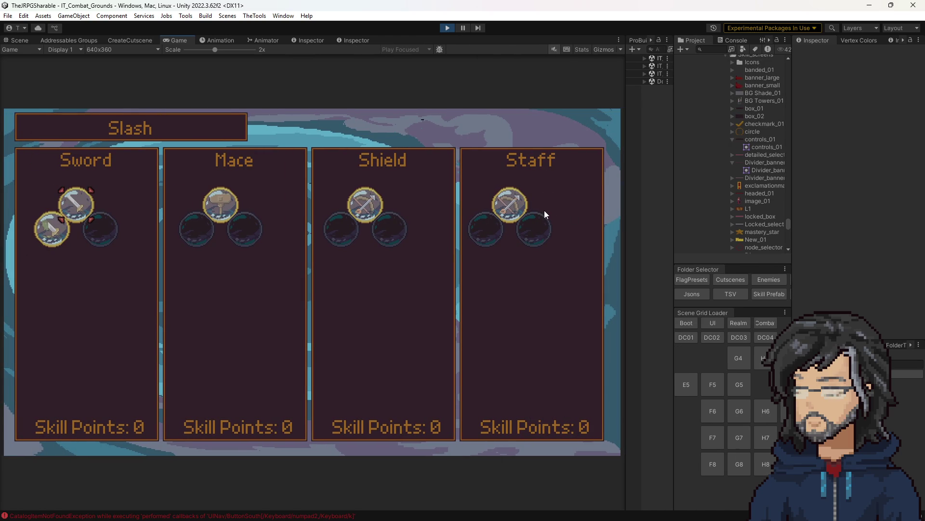
- Open Tools.cs at the CatalogItemNotFoundException error listed in the Console
{"action": "left_click", "coordinate": [733, 40]}
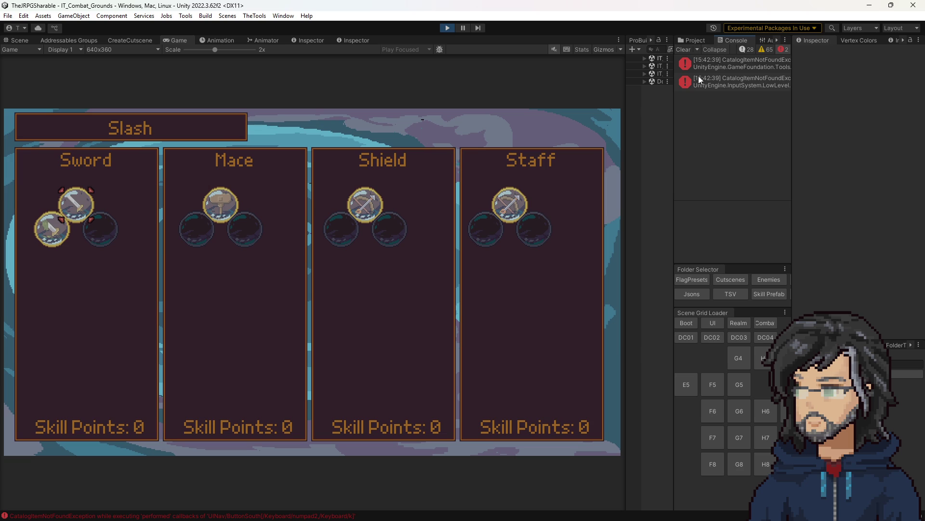
{"action": "left_click", "coordinate": [723, 62]}
{"action": "double_click", "coordinate": [723, 62]}
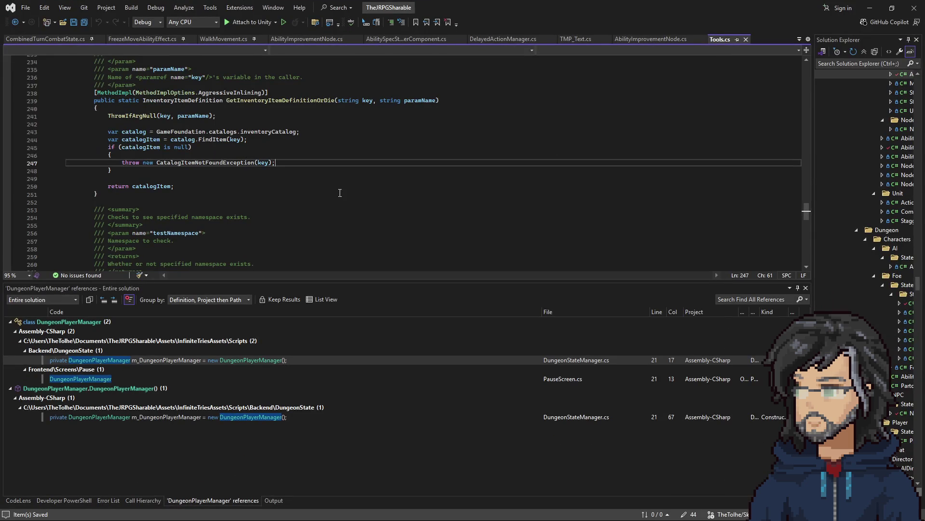
- Minimize Visual Studio after reviewing Tools.cs line 247 to return to Unity
{"action": "left_click", "coordinate": [871, 11]}
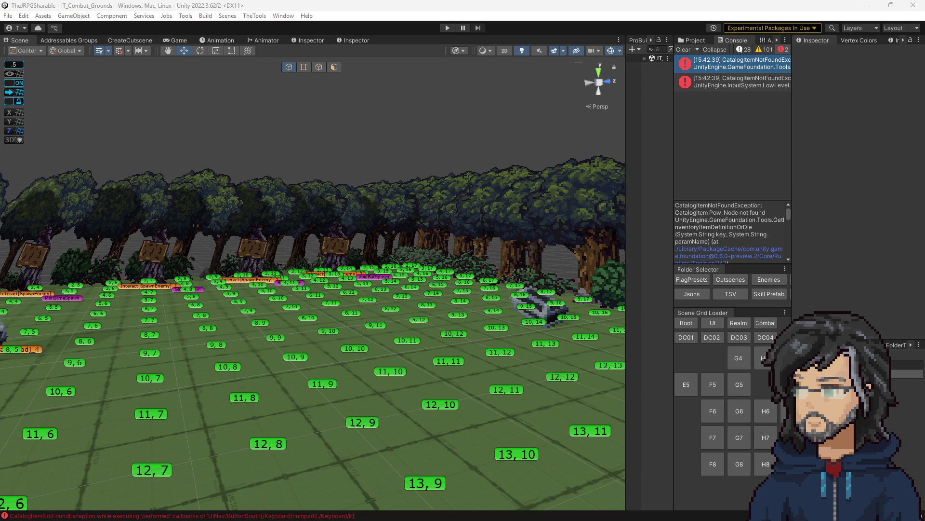
- Run TheTools > IT > ItemParser to rebuild the item database
{"action": "left_click", "coordinate": [283, 15]}
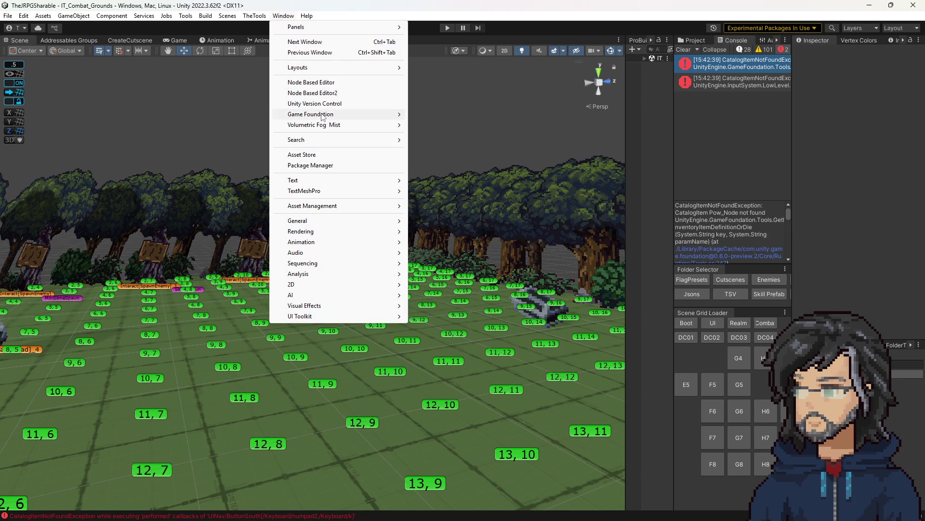
{"action": "left_click", "coordinate": [255, 16]}
{"action": "mouse_move", "coordinate": [263, 27]}
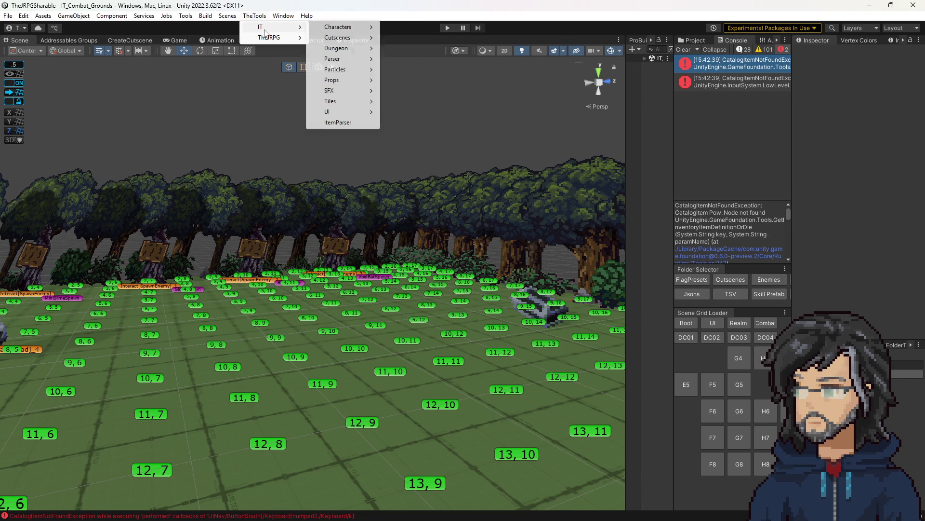
{"action": "left_click", "coordinate": [351, 122]}
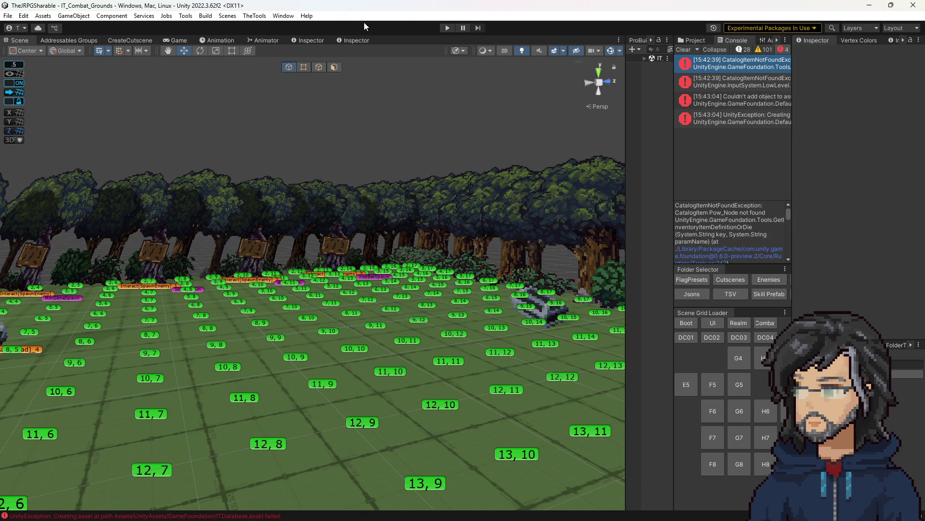
- Clear the console, rerun ItemParser, and bring back the Project asset tree
{"action": "left_click_drag", "start_coordinate": [669, 139], "coordinate": [310, 132]}
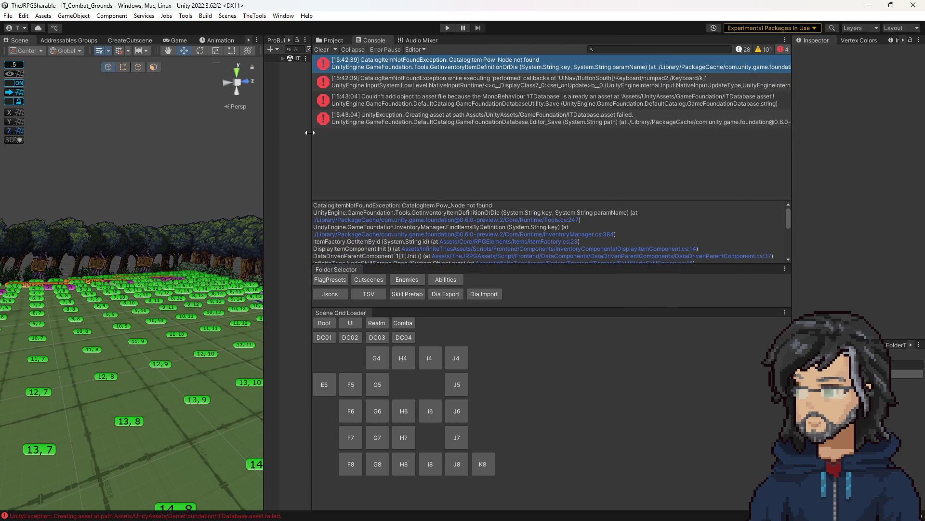
{"action": "left_click_drag", "start_coordinate": [310, 132], "coordinate": [390, 133]}
{"action": "left_click", "coordinate": [398, 49]}
{"action": "left_click", "coordinate": [254, 16]}
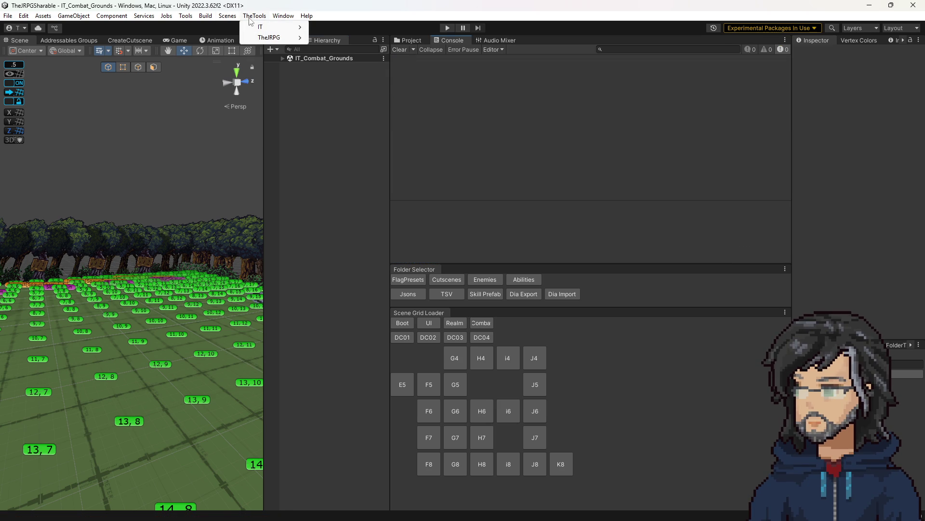
{"action": "mouse_move", "coordinate": [270, 35]}
{"action": "left_click", "coordinate": [343, 122]}
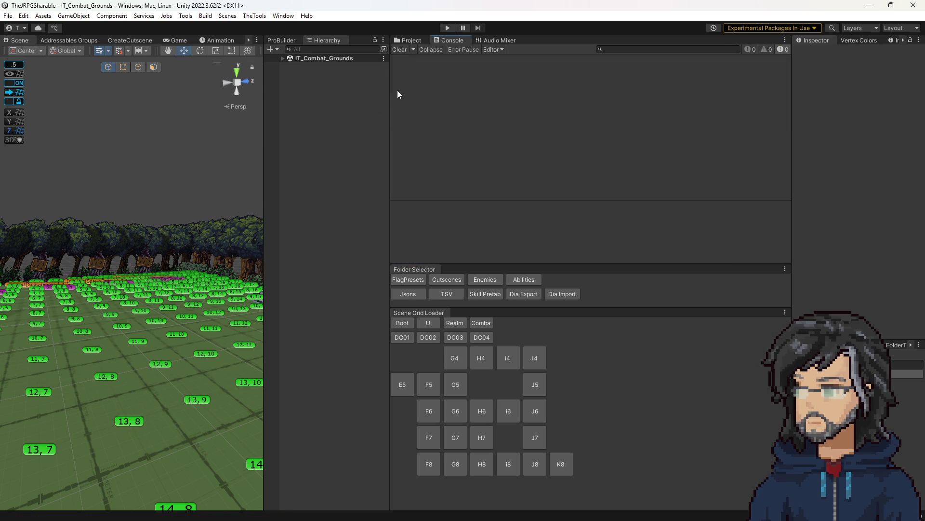
{"action": "left_click", "coordinate": [409, 40]}
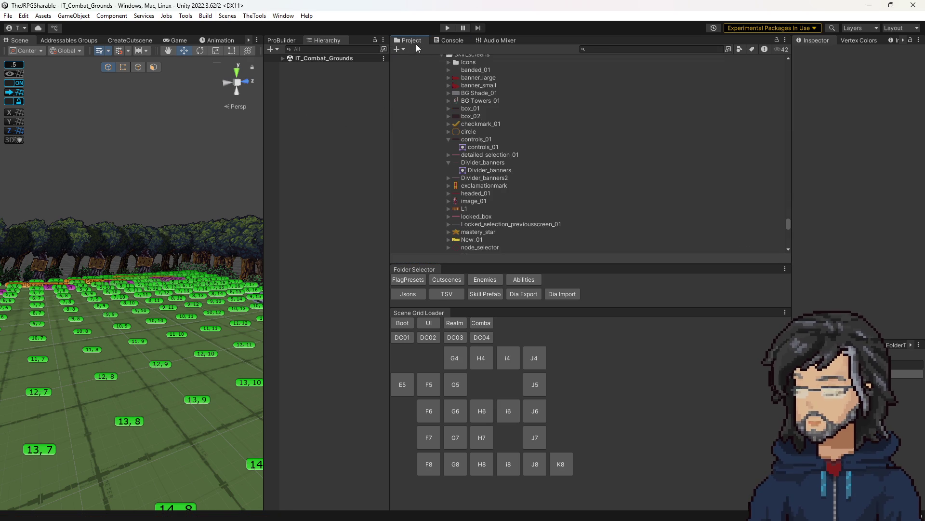
{"action": "left_click", "coordinate": [255, 15]}
- Open the Game Foundation Inventory and inspect the Stagger Crystal and Impact Crystal items
{"action": "mouse_move", "coordinate": [284, 17]}
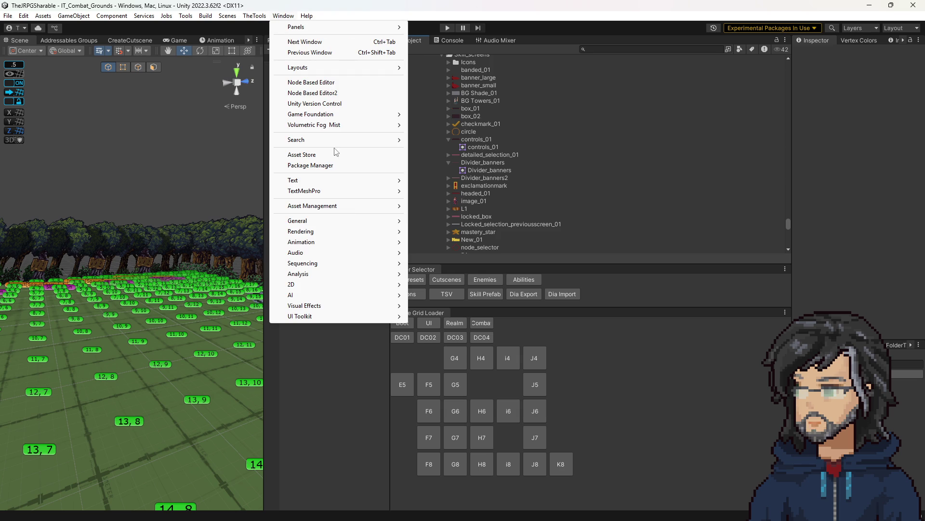
{"action": "mouse_move", "coordinate": [337, 206]}
{"action": "mouse_move", "coordinate": [351, 115]}
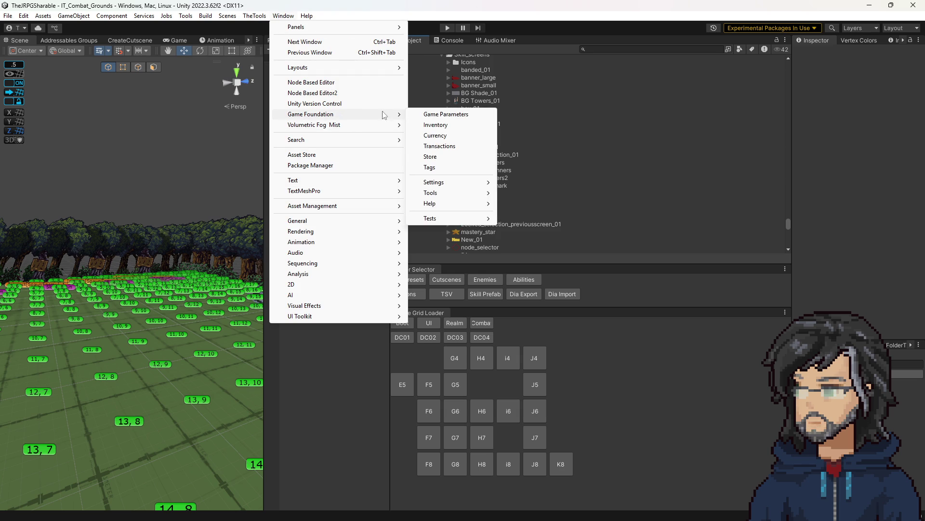
{"action": "left_click", "coordinate": [451, 125]}
{"action": "scroll", "coordinate": [177, 280], "scroll_direction": "down", "scroll_amount": 2}
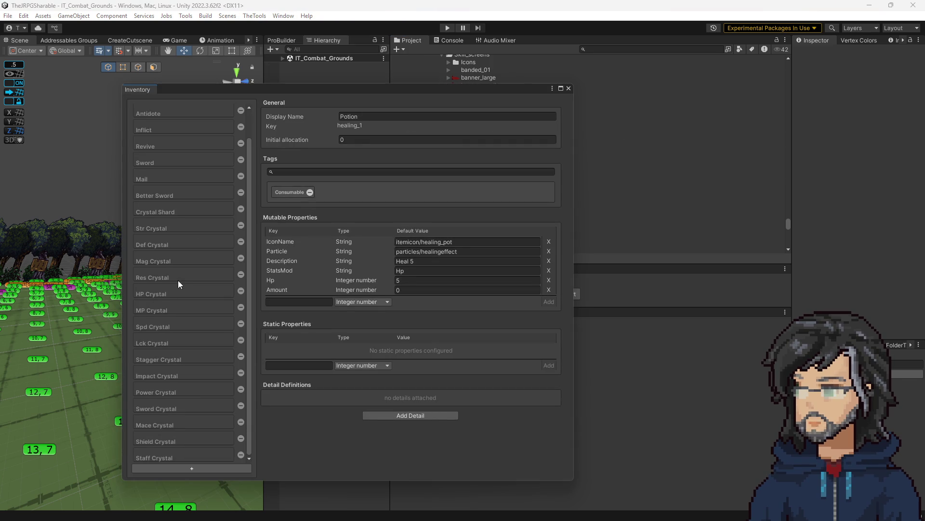
{"action": "left_click", "coordinate": [172, 357]}
{"action": "left_click", "coordinate": [169, 375]}
- Close the inventory editor, start Play mode and widen the Game view
{"action": "left_click", "coordinate": [569, 88]}
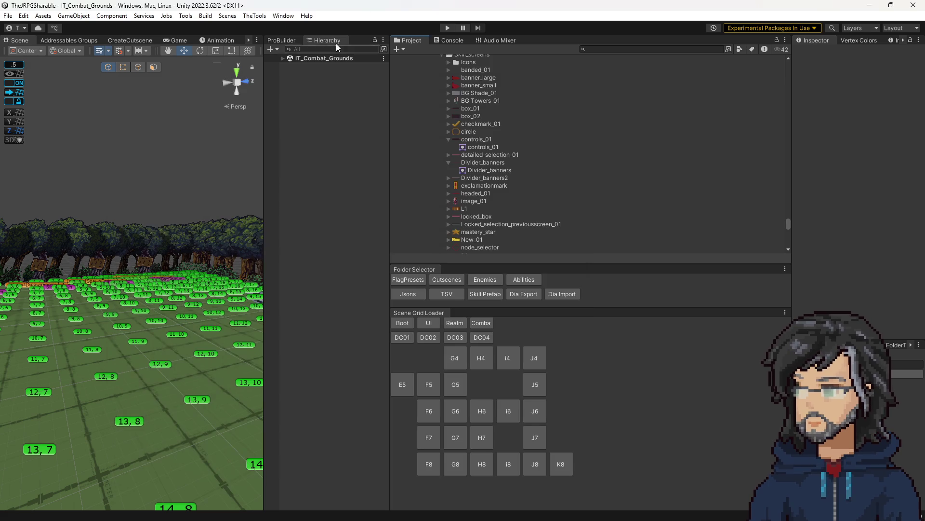
{"action": "left_click", "coordinate": [443, 27]}
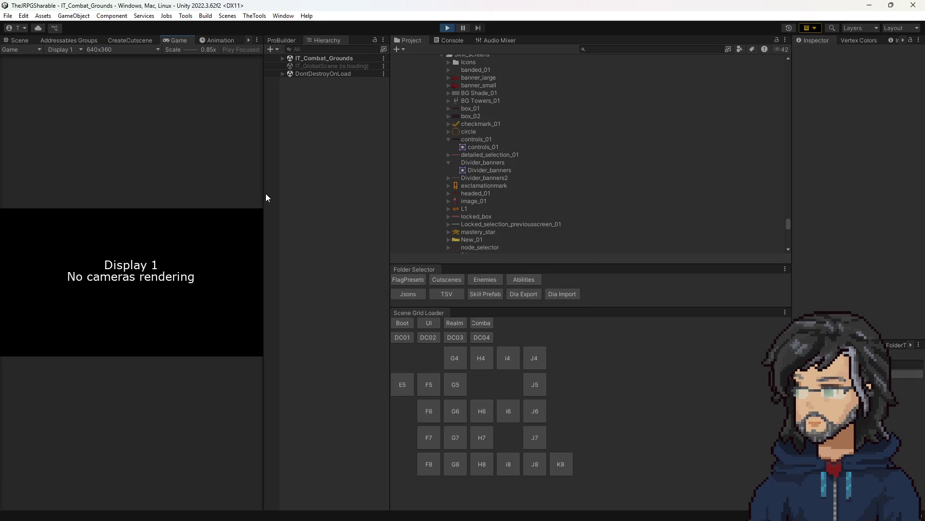
{"action": "mouse_move", "coordinate": [263, 195]}
{"action": "left_mouse_down"}
{"action": "mouse_move", "coordinate": [866, 180]}
{"action": "mouse_move", "coordinate": [785, 192]}
{"action": "left_mouse_up"}
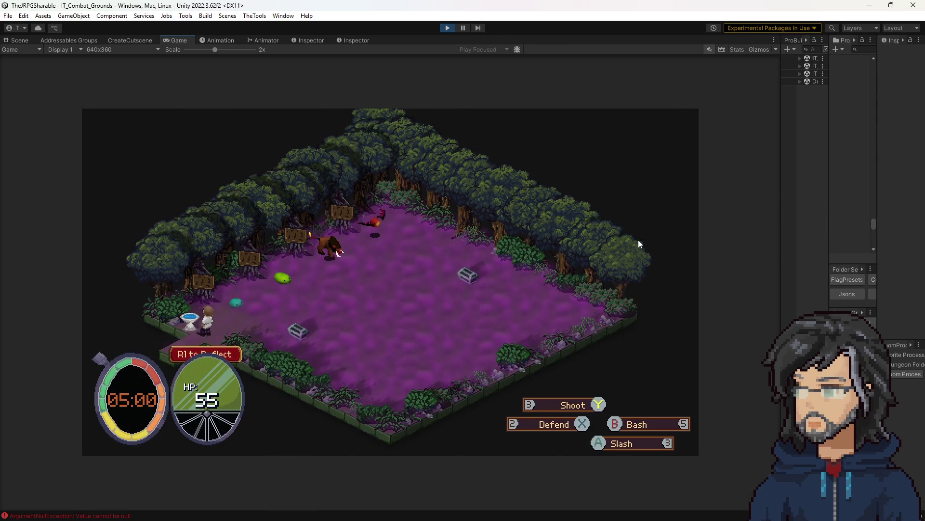
- Open the skill tree at the fountain, browse to the Health and Power nodes, then view Mace Bash
{"action": "key", "text": "e"}
{"action": "key", "text": "Right"}
{"action": "key", "text": "Right"}
{"action": "key", "text": "Right"}
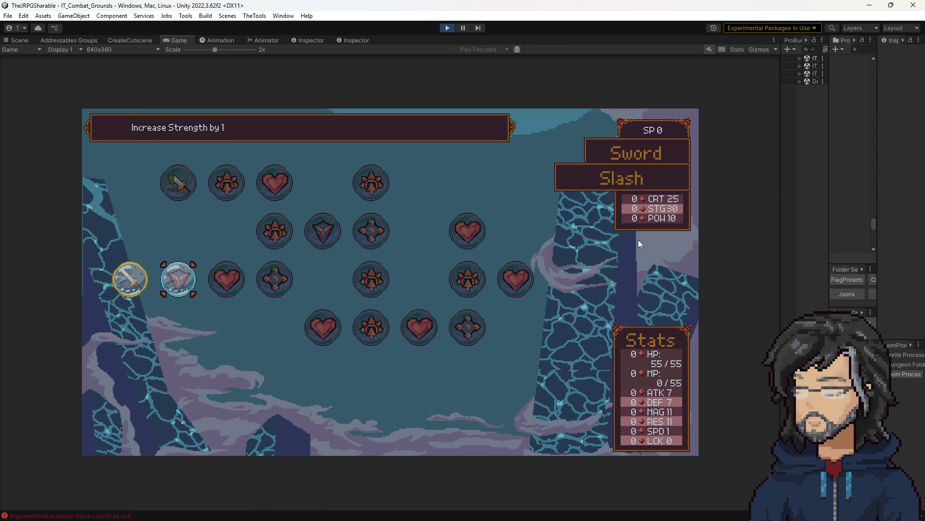
{"action": "key", "text": "Right"}
{"action": "key", "text": "Left"}
{"action": "key", "text": "Right"}
{"action": "key", "text": "Up"}
{"action": "key", "text": "Left"}
{"action": "key", "text": "e"}
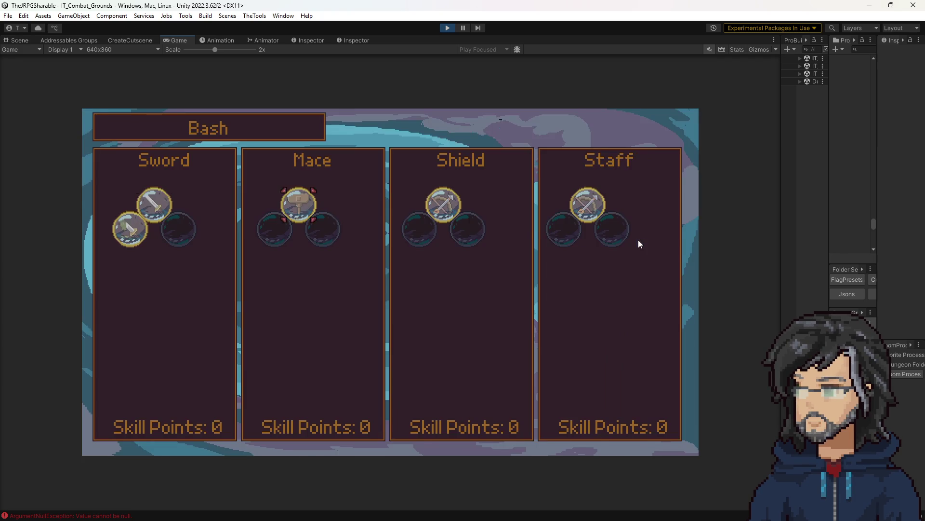
- Return to the weapon overview, open Sword Slash, and toggle between Sword and Mace Bash trees
{"action": "key", "text": "Escape"}
{"action": "key", "text": "Left"}
{"action": "key", "text": "Up"}
{"action": "key", "text": "Return"}
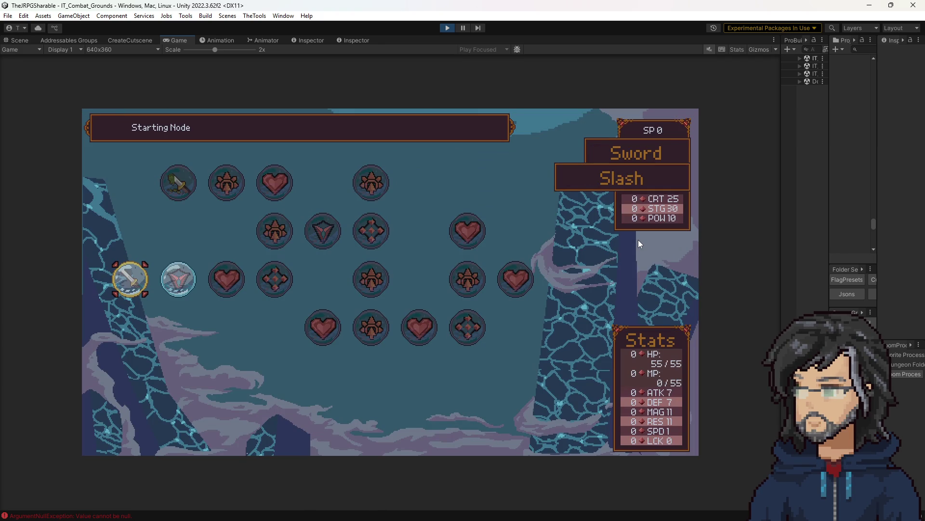
{"action": "key", "text": "e"}
{"action": "key", "text": "q"}
{"action": "key", "text": "e"}
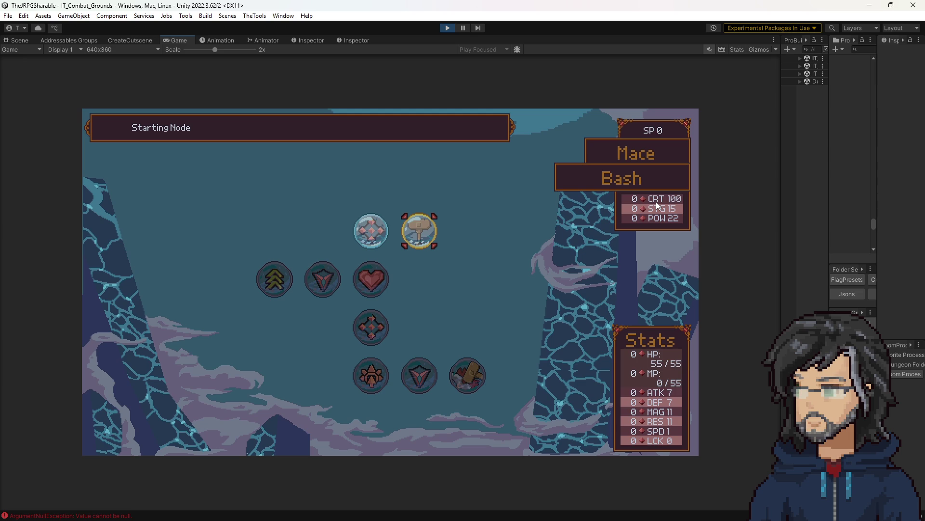
- Browse the Mace tree's Defense, Health, Strength and Unlock Bash nodes
{"action": "key", "text": "Left"}
{"action": "key", "text": "Down"}
{"action": "key", "text": "Up"}
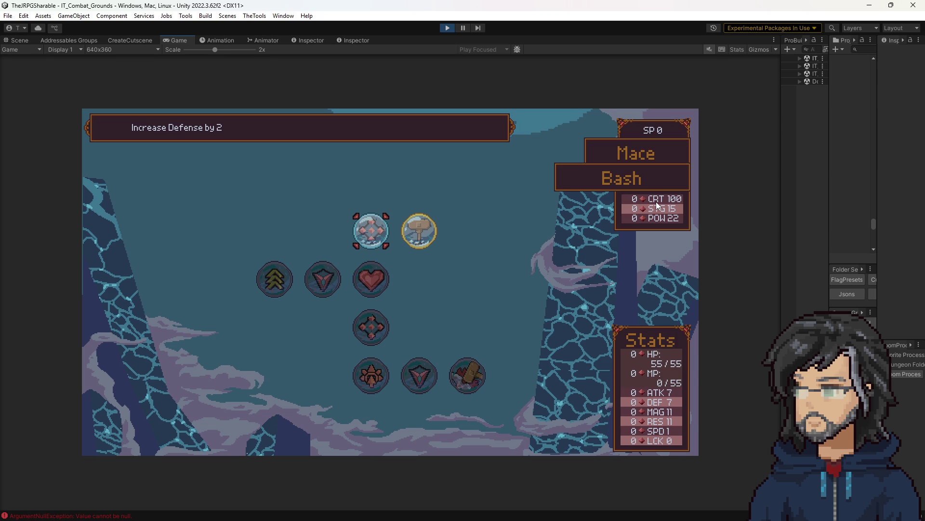
{"action": "key", "text": "Down"}
{"action": "key", "text": "Down"}
{"action": "key", "text": "Up"}
{"action": "key", "text": "Down"}
{"action": "key", "text": "Right"}
{"action": "key", "text": "Right"}
{"action": "key", "text": "Left"}
{"action": "key", "text": "Left"}
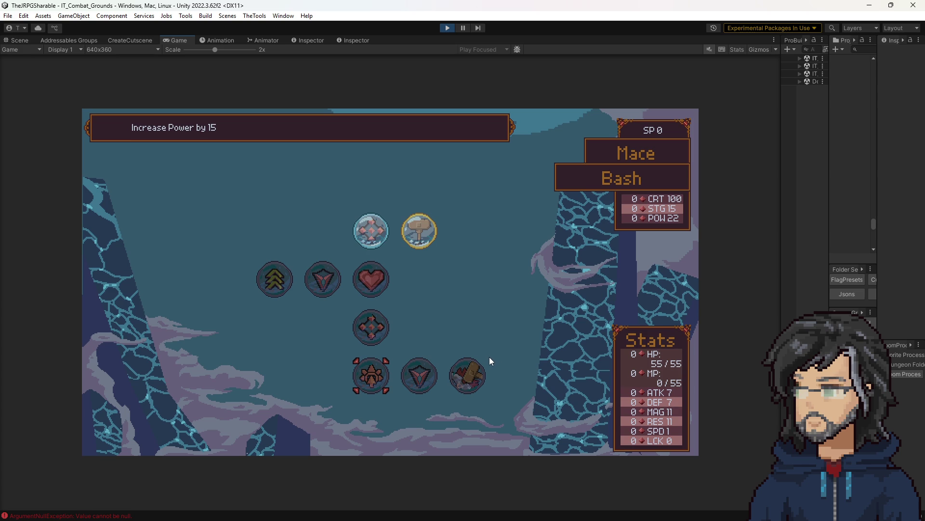
- Switch to the Sword tree and browse its Defense, Stagger Power and Health nodes
{"action": "key", "text": "q"}
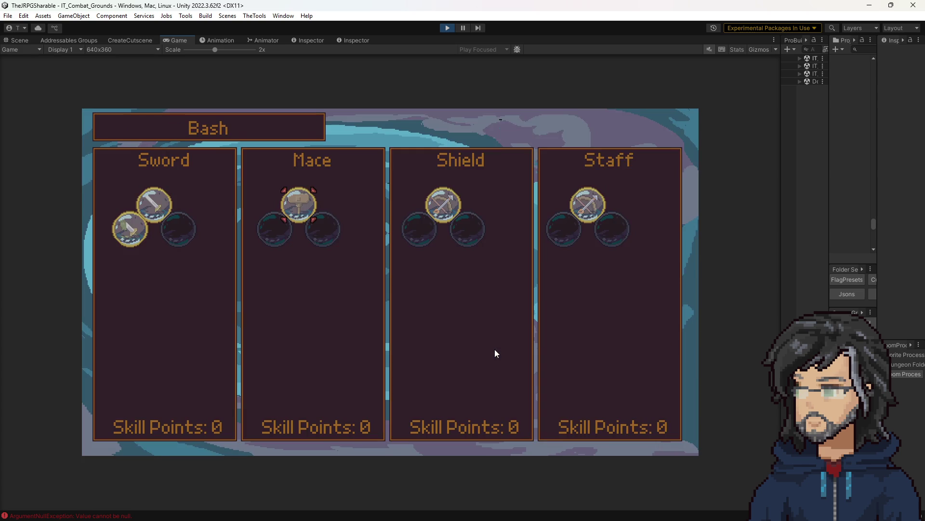
{"action": "key", "text": "Right"}
{"action": "key", "text": "Right"}
{"action": "key", "text": "Right"}
{"action": "key", "text": "Up"}
{"action": "key", "text": "Down"}
{"action": "key", "text": "Left"}
{"action": "key", "text": "Left"}
{"action": "key", "text": "Right"}
{"action": "key", "text": "Right"}
{"action": "key", "text": "Right"}
{"action": "key", "text": "Up"}
{"action": "key", "text": "Down"}
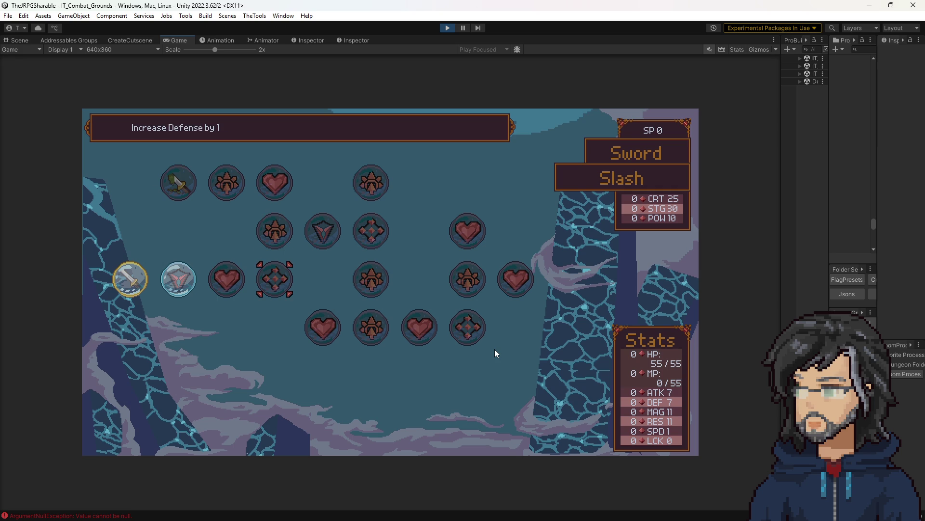
{"action": "key", "text": "Up"}
{"action": "key", "text": "Right"}
{"action": "key", "text": "Left"}
{"action": "key", "text": "Left"}
- Leave the skill tree and return to the combat battlefield
{"action": "key", "text": "Up"}
{"action": "key", "text": "Escape"}
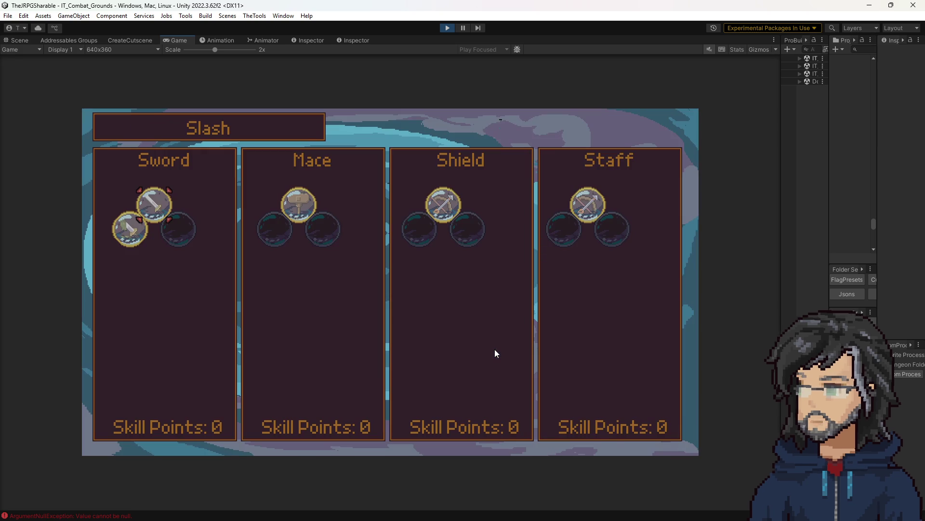
{"action": "key", "text": "Escape"}
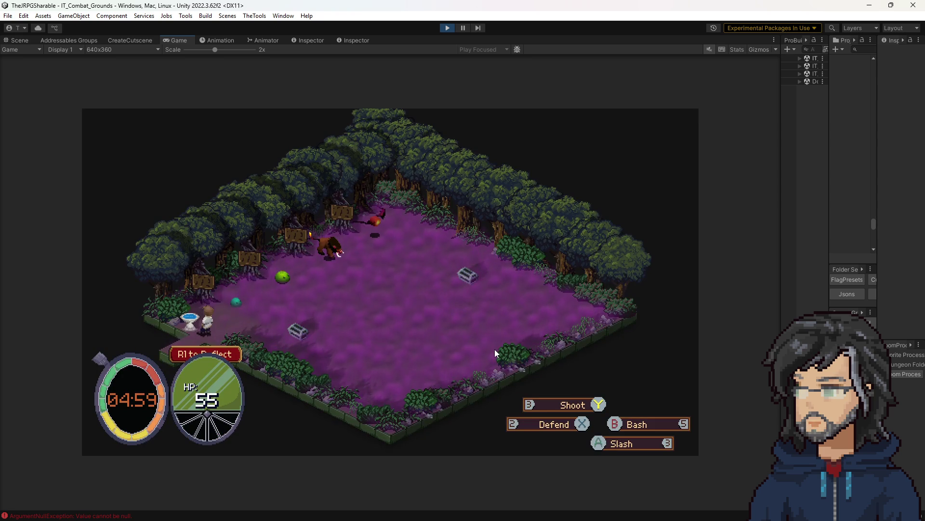
- Widen the side panels, then bring up the Console and clear its old errors
{"action": "left_click_drag", "start_coordinate": [780, 164], "coordinate": [722, 164]}
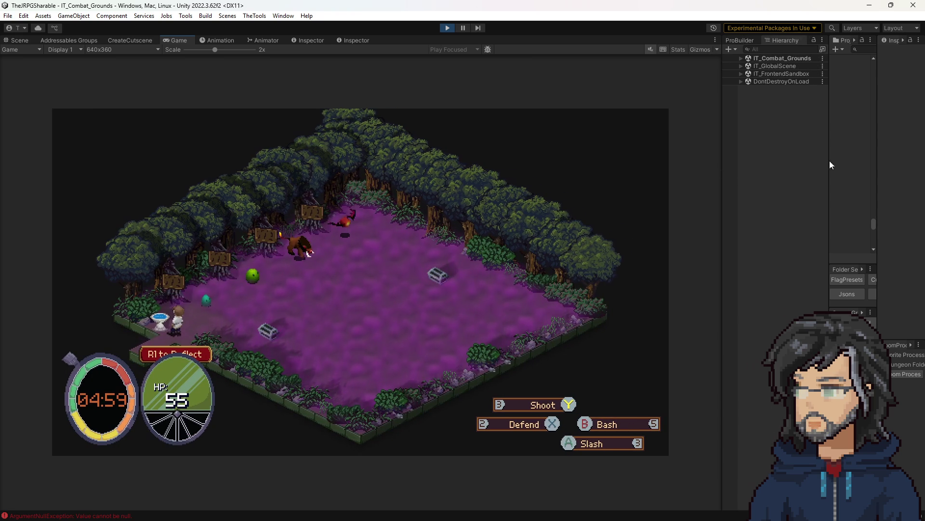
{"action": "mouse_move", "coordinate": [829, 162]}
{"action": "left_mouse_down"}
{"action": "mouse_move", "coordinate": [705, 162]}
{"action": "mouse_move", "coordinate": [764, 162]}
{"action": "left_mouse_up"}
{"action": "left_click", "coordinate": [808, 38]}
{"action": "left_click", "coordinate": [774, 50]}
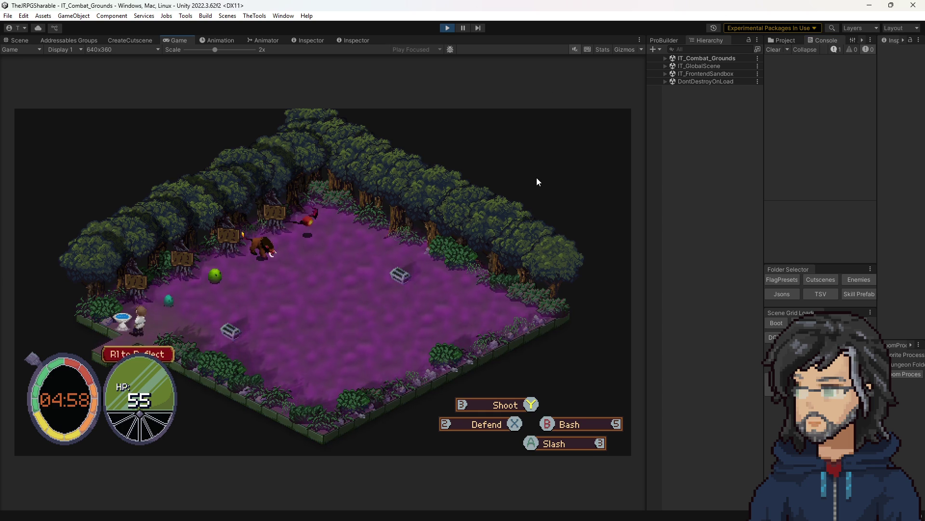
- Buy the Sword Slash Strength node so ATK rises from 7 to 8, and widen the error log
{"action": "key", "text": "Tab"}
{"action": "key", "text": "Return"}
{"action": "key", "text": "Right"}
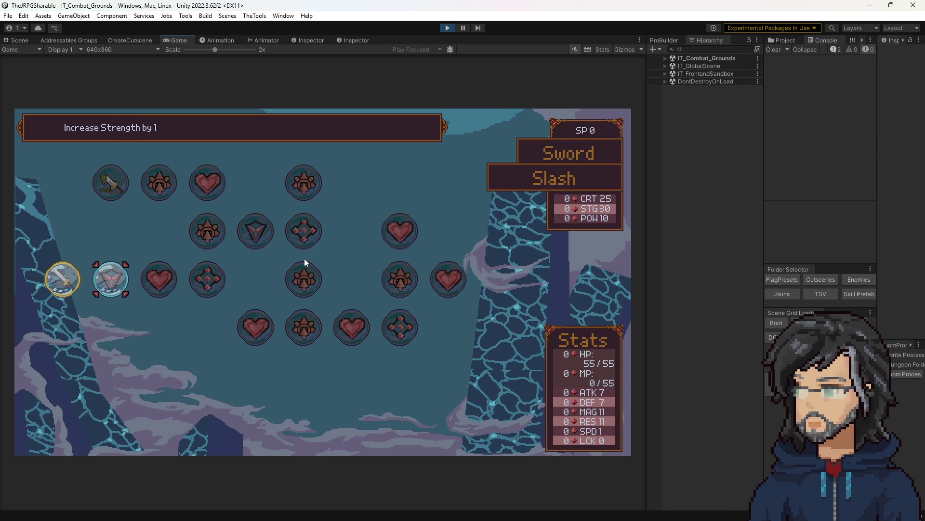
{"action": "key", "text": "k"}
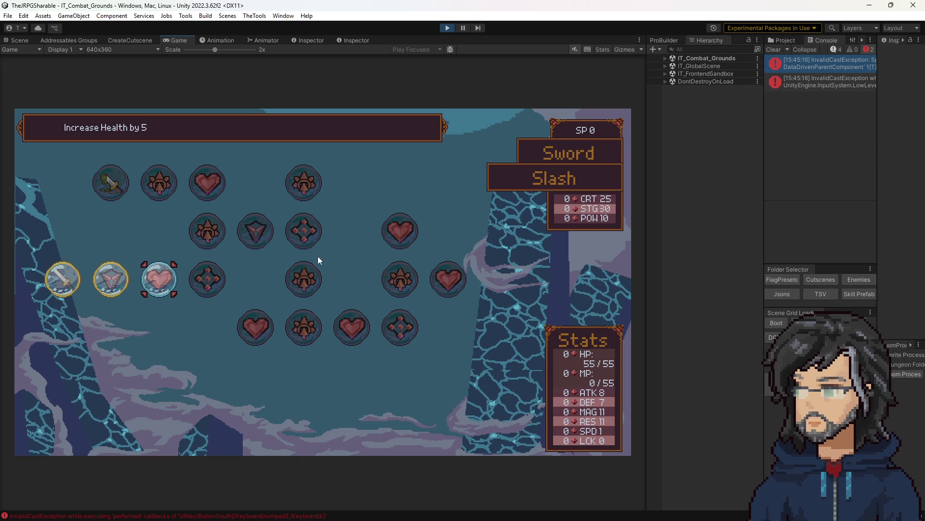
{"action": "left_click_drag", "start_coordinate": [767, 118], "coordinate": [661, 128]}
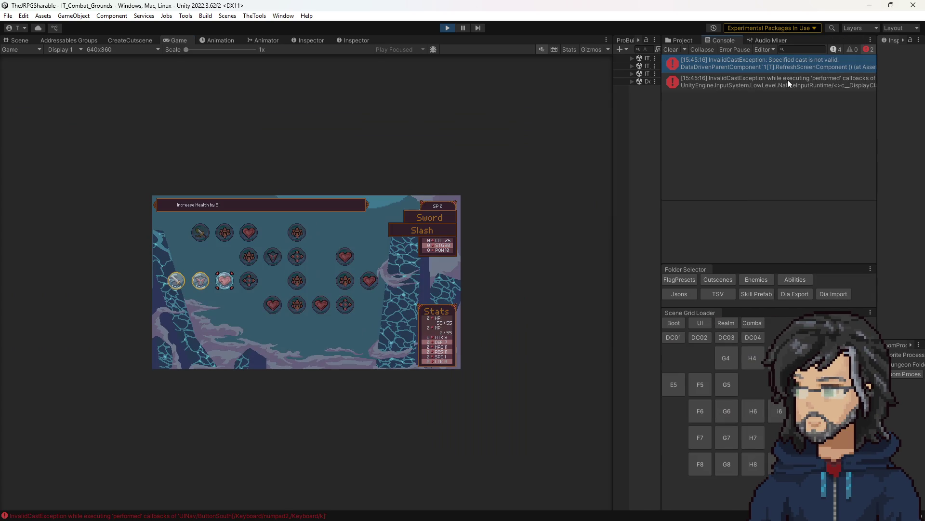
- Expand the first error's stack trace and open its failing line in DataDrivenParentComponent.cs
{"action": "left_click", "coordinate": [774, 66]}
{"action": "double_click", "coordinate": [774, 66]}
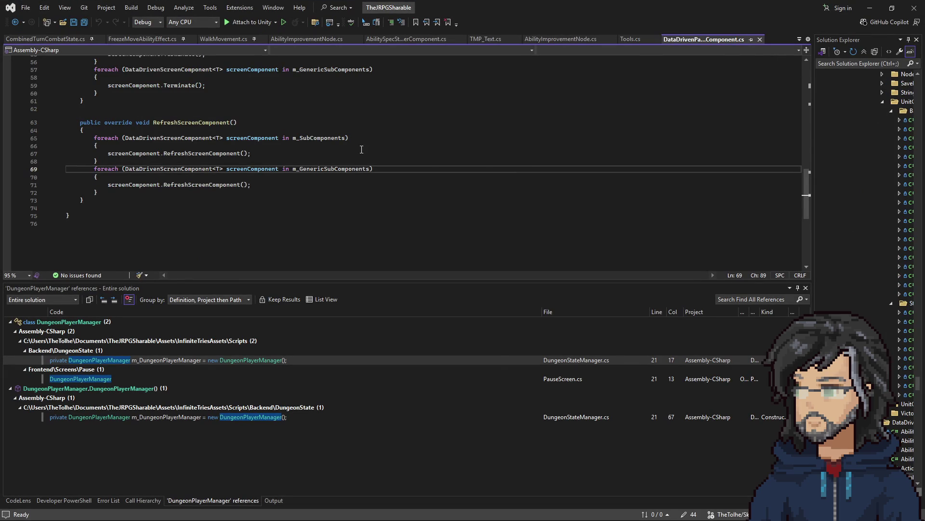
{"action": "left_click", "coordinate": [892, 8]}
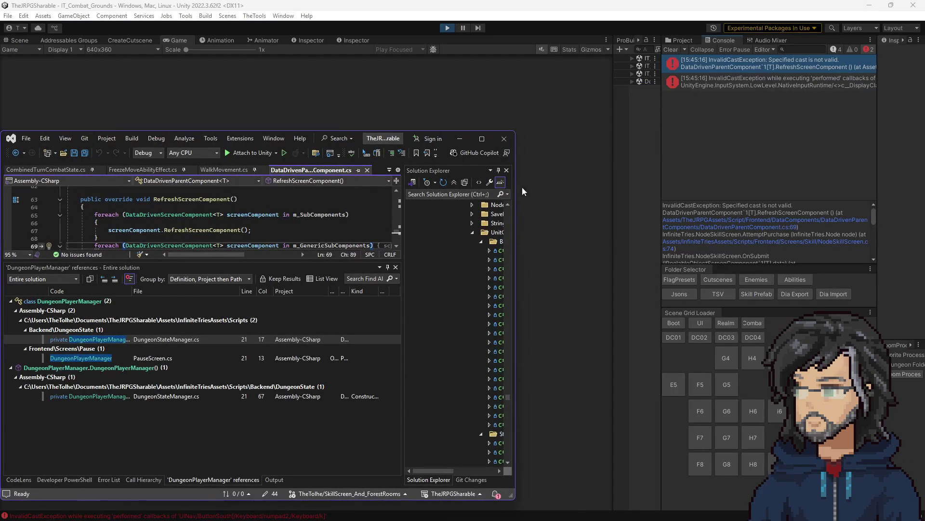
{"action": "left_click", "coordinate": [481, 139]}
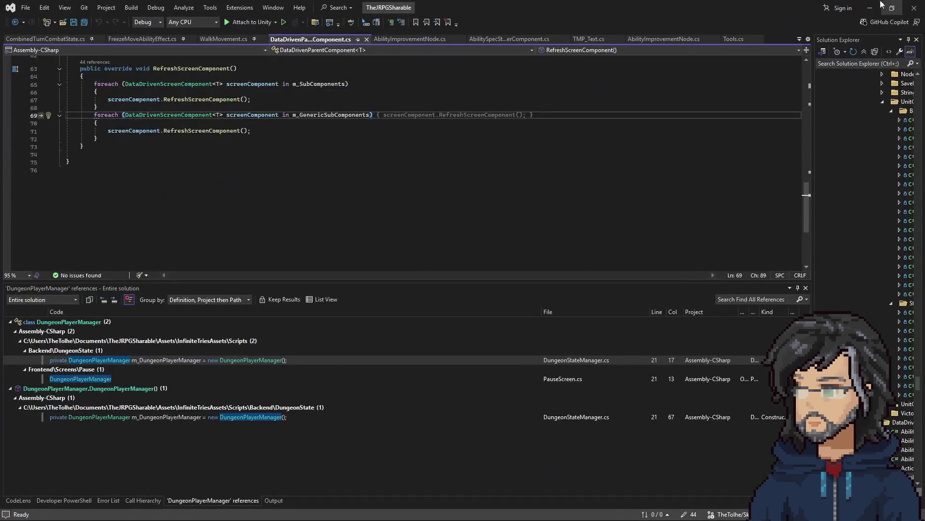
{"action": "left_click", "coordinate": [822, 132]}
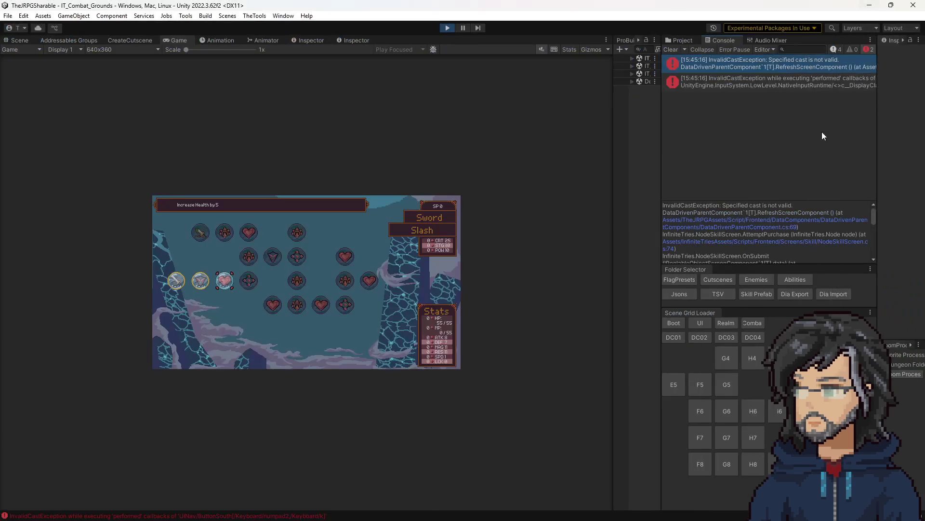
{"action": "left_click", "coordinate": [768, 242]}
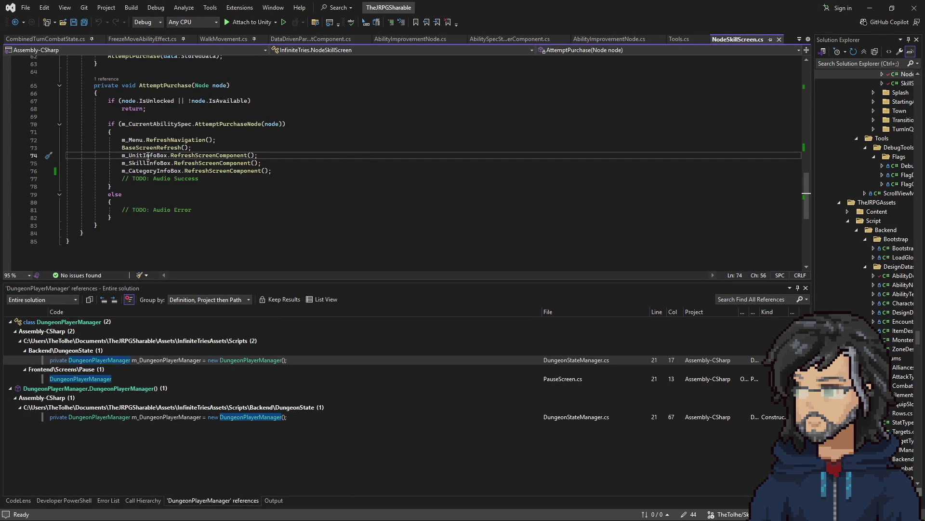
{"action": "left_click", "coordinate": [869, 9]}
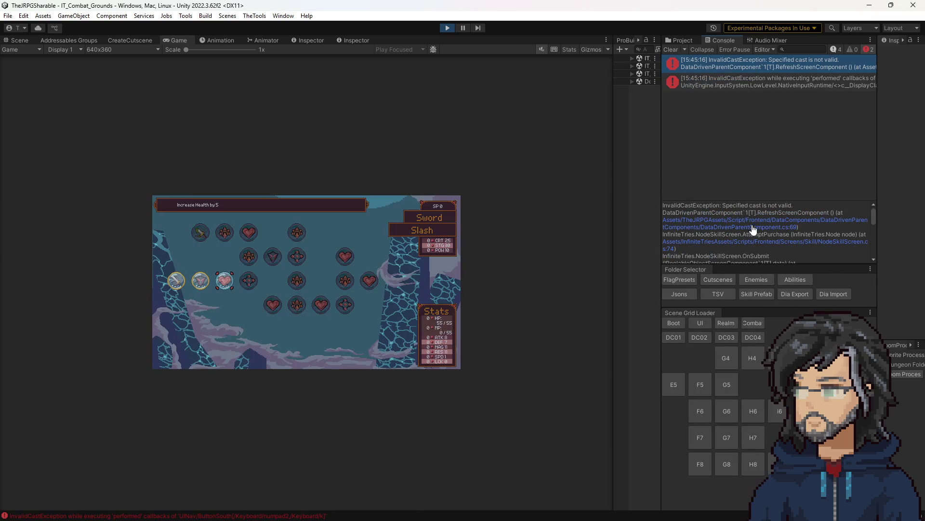
{"action": "left_click", "coordinate": [762, 225]}
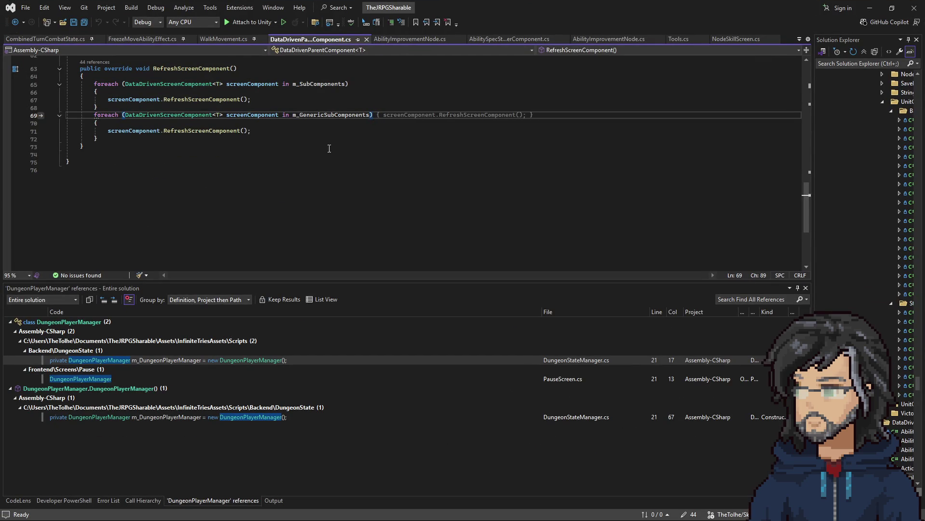
- Inspect the screenComponent loops, comparing line 57's element type with the IScreenComponent used in Init
{"action": "left_click", "coordinate": [333, 130]}
{"action": "double_click", "coordinate": [242, 115]}
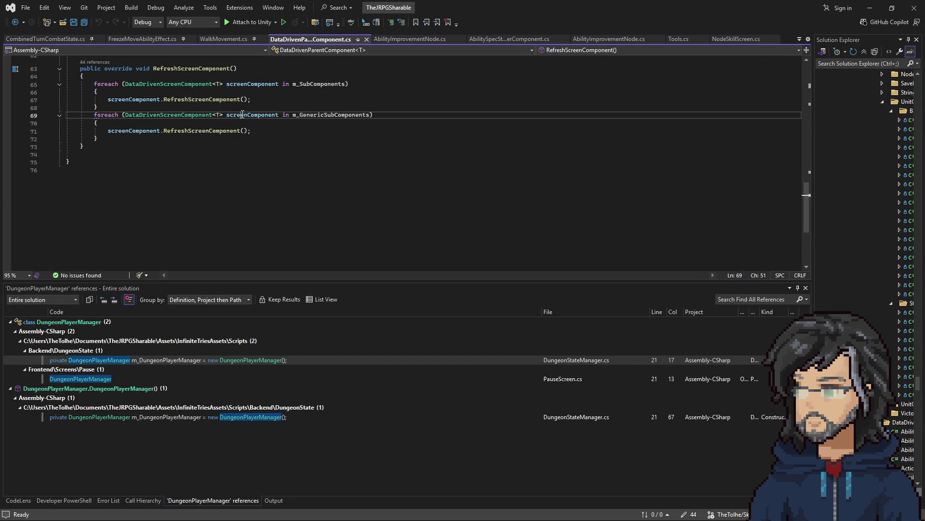
{"action": "scroll", "coordinate": [205, 166], "scroll_direction": "up", "scroll_amount": 7}
{"action": "scroll", "coordinate": [227, 174], "scroll_direction": "up", "scroll_amount": 7}
{"action": "scroll", "coordinate": [250, 179], "scroll_direction": "down", "scroll_amount": 5}
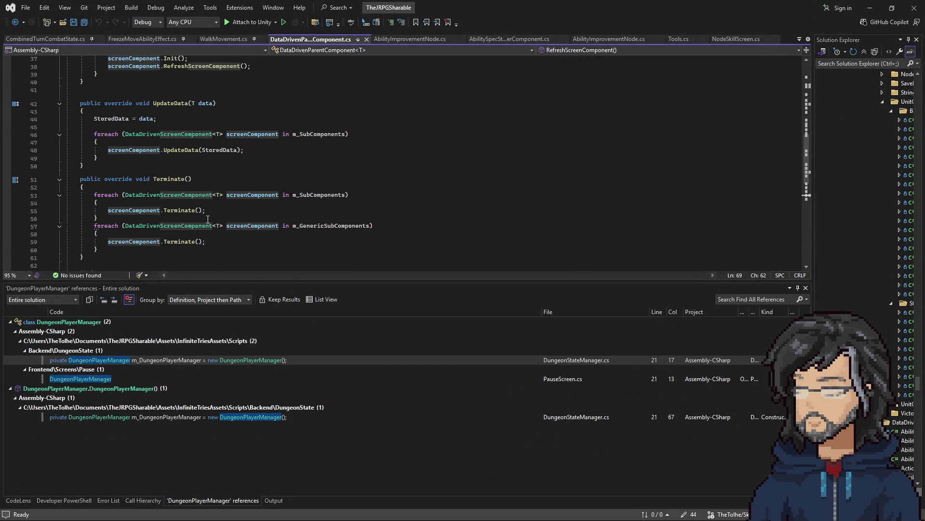
{"action": "left_click", "coordinate": [224, 227]}
{"action": "left_click_drag", "start_coordinate": [223, 226], "coordinate": [123, 227]}
{"action": "scroll", "coordinate": [234, 195], "scroll_direction": "up", "scroll_amount": 8}
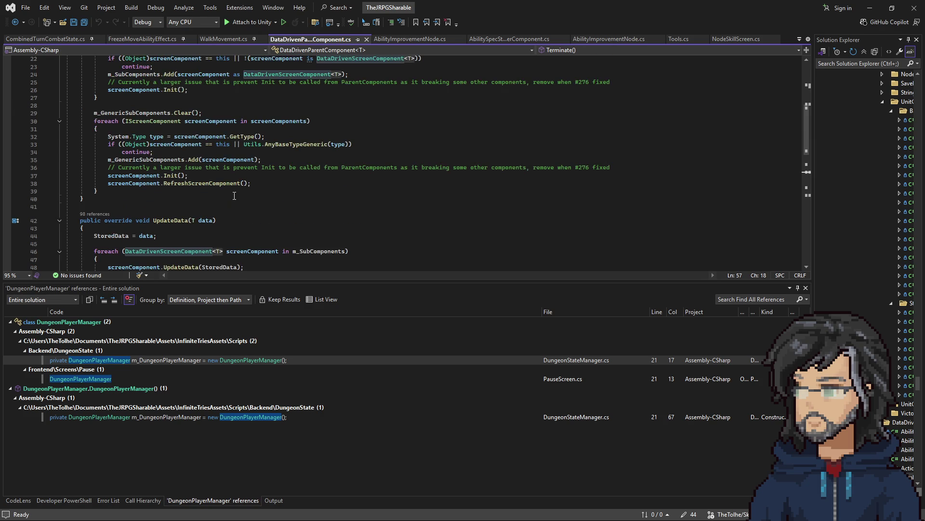
{"action": "scroll", "coordinate": [253, 163], "scroll_direction": "up", "scroll_amount": 4}
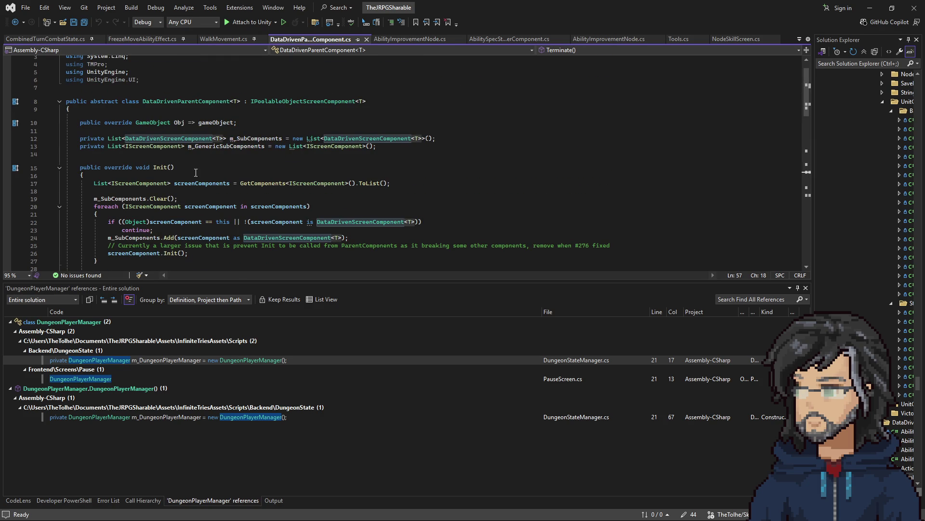
{"action": "left_click", "coordinate": [166, 206]}
{"action": "scroll", "coordinate": [355, 179], "scroll_direction": "down", "scroll_amount": 11}
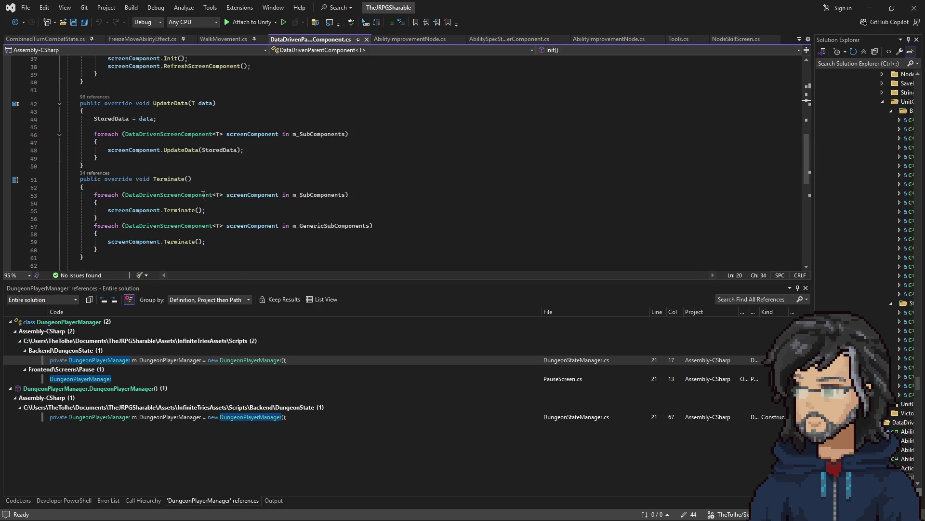
- Replace DataDrivenScreenComponent<T> on line 57 with IScreenComponent, review Terminate, and save the file
{"action": "left_click_drag", "start_coordinate": [223, 226], "coordinate": [124, 226]}
{"action": "type", "text": "IScreenComponent"}
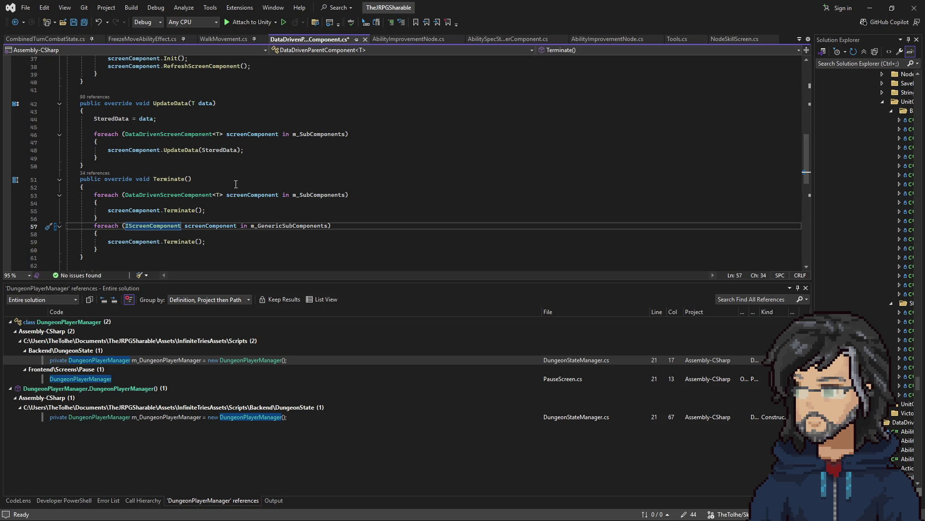
{"action": "left_click", "coordinate": [236, 180]}
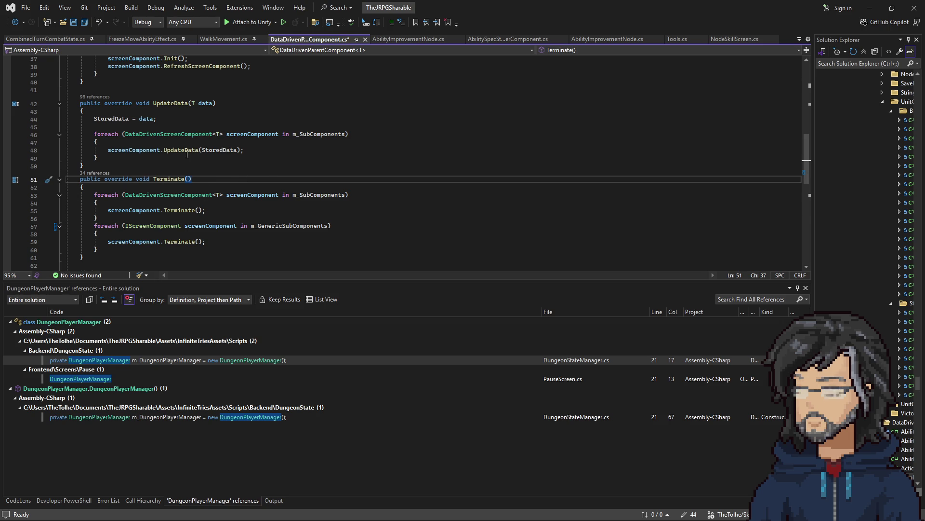
{"action": "scroll", "coordinate": [247, 129], "scroll_direction": "up", "scroll_amount": 3}
{"action": "scroll", "coordinate": [244, 185], "scroll_direction": "down", "scroll_amount": 3}
{"action": "scroll", "coordinate": [254, 170], "scroll_direction": "up", "scroll_amount": 10}
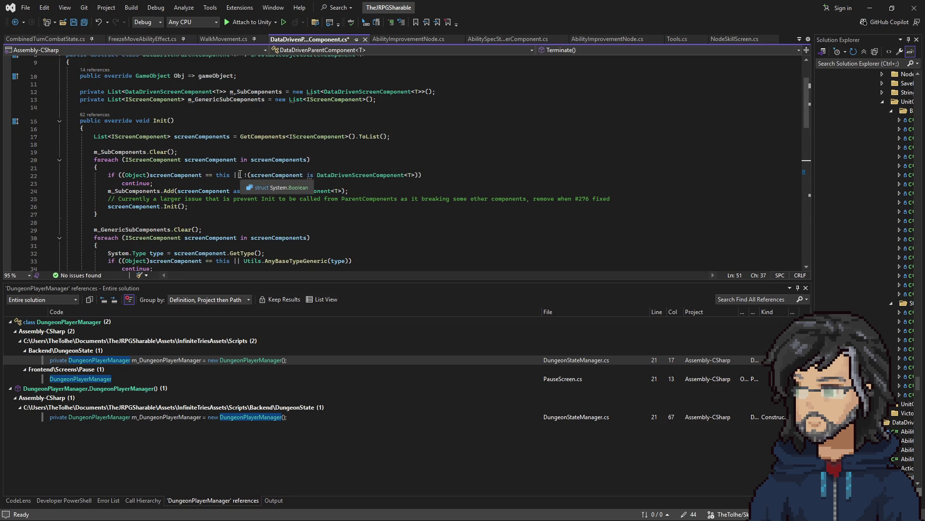
{"action": "scroll", "coordinate": [231, 181], "scroll_direction": "down", "scroll_amount": 5}
{"action": "scroll", "coordinate": [215, 192], "scroll_direction": "up", "scroll_amount": 5}
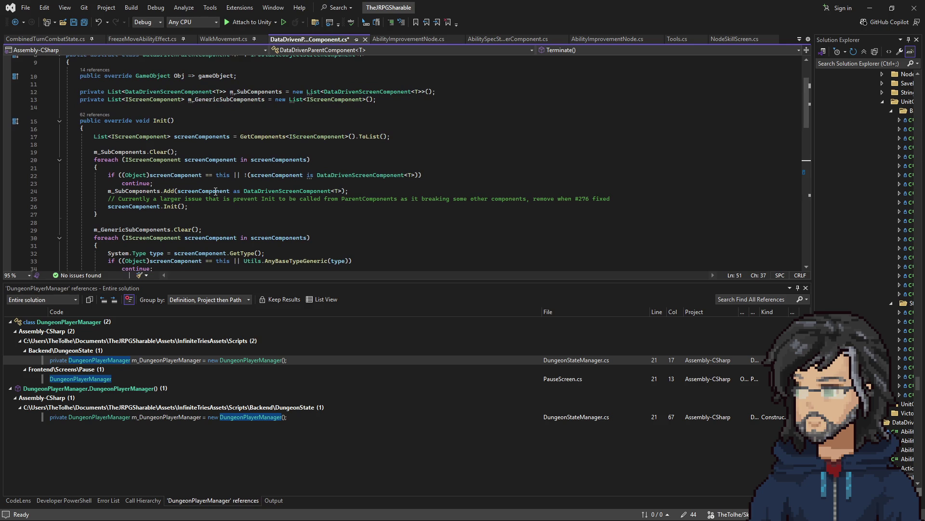
{"action": "scroll", "coordinate": [292, 185], "scroll_direction": "down", "scroll_amount": 3}
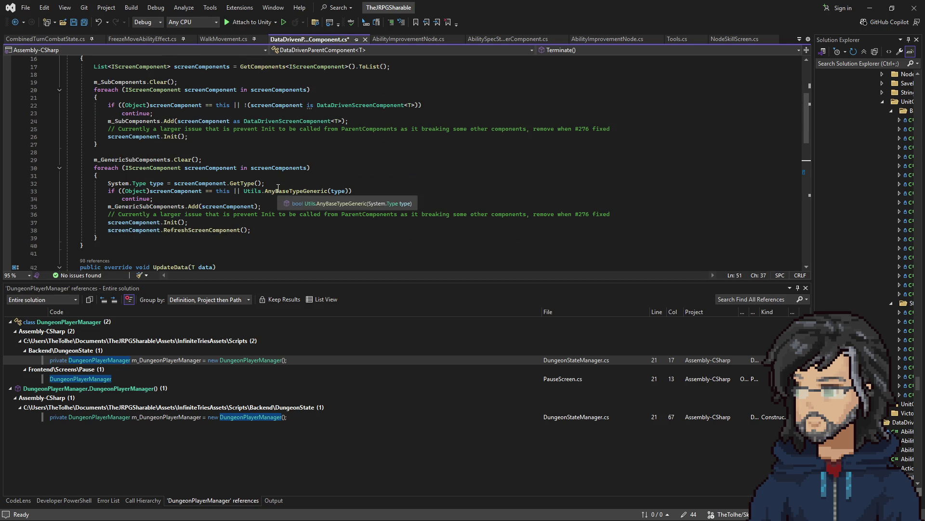
{"action": "scroll", "coordinate": [202, 197], "scroll_direction": "down", "scroll_amount": 3}
{"action": "scroll", "coordinate": [202, 196], "scroll_direction": "down", "scroll_amount": 4}
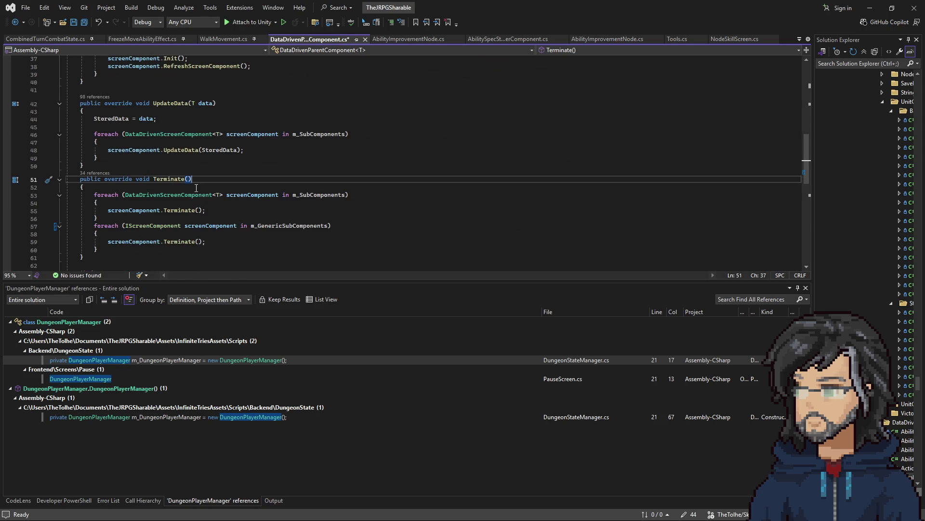
{"action": "left_click", "coordinate": [250, 243]}
{"action": "key", "text": "ctrl+s"}
- Compare the loop types in Terminate on lines 53 and 57
{"action": "left_click", "coordinate": [111, 196]}
{"action": "left_click_drag", "start_coordinate": [112, 196], "coordinate": [348, 195]}
{"action": "double_click", "coordinate": [153, 226]}
{"action": "left_click_drag", "start_coordinate": [222, 194], "coordinate": [94, 195]}
- Back in Unity, clear the Console and stop Play mode so scripts recompile
{"action": "left_click", "coordinate": [892, 7]}
{"action": "left_click", "coordinate": [804, 50]}
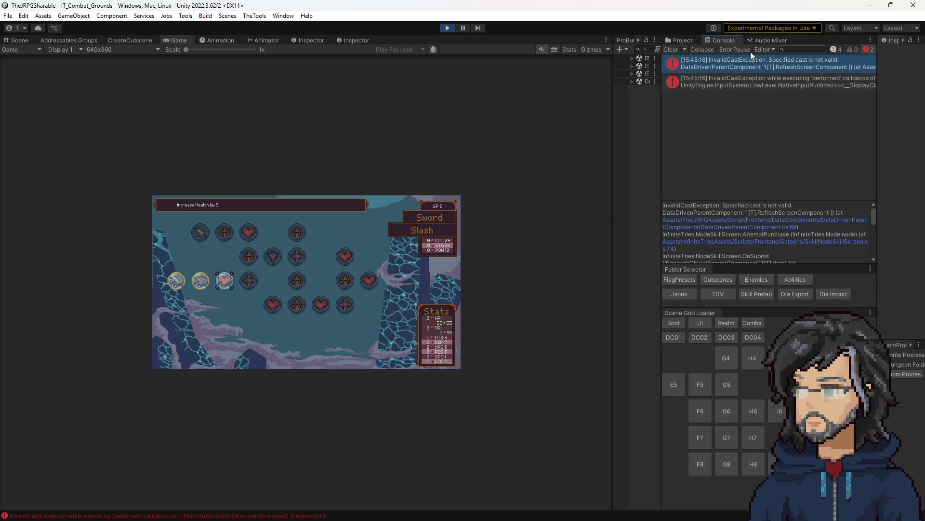
{"action": "left_click", "coordinate": [671, 49]}
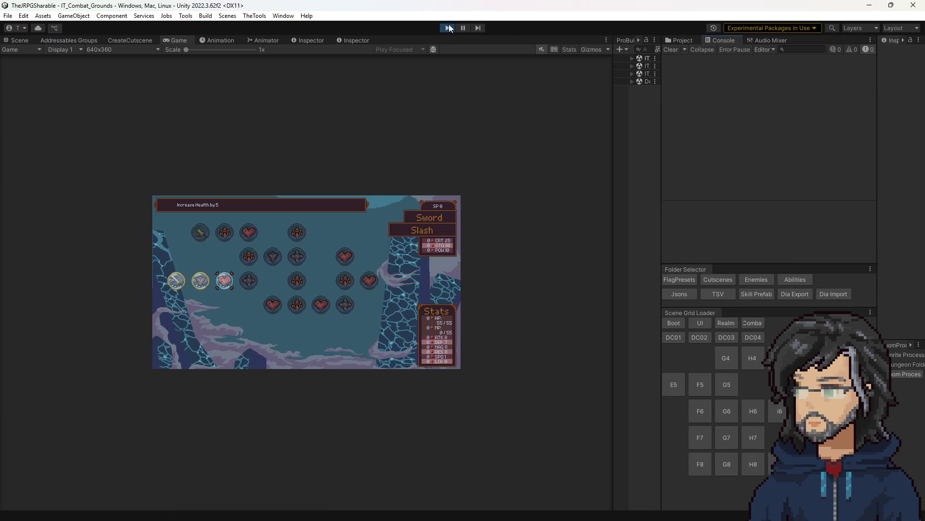
{"action": "left_click", "coordinate": [449, 28]}
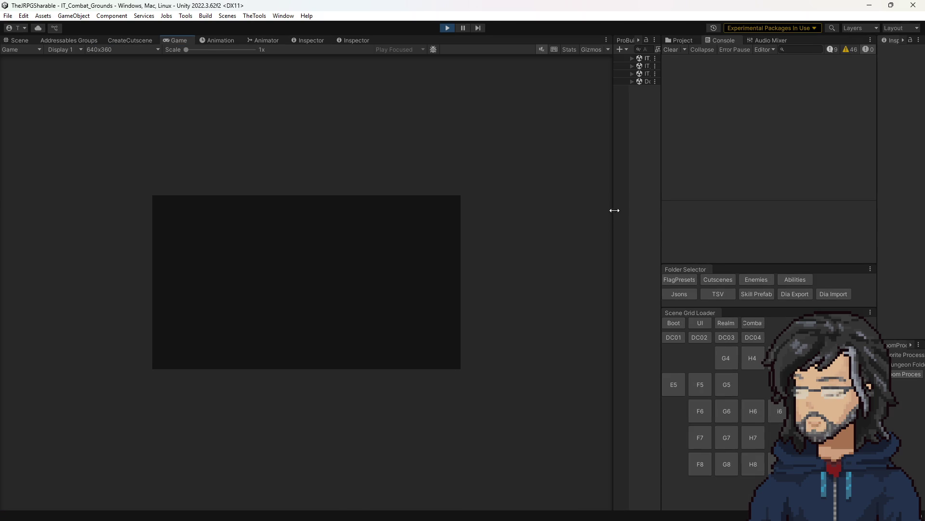
- Widen the Game view, buy the Increase Strength by 1 node, and open the InvalidCastException source
{"action": "left_click_drag", "start_coordinate": [612, 210], "coordinate": [686, 212]}
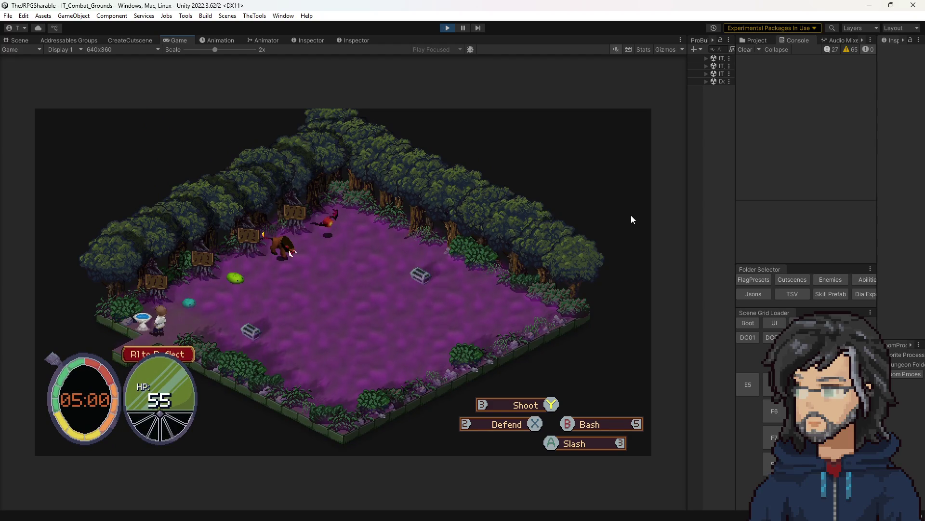
{"action": "key", "text": "Return"}
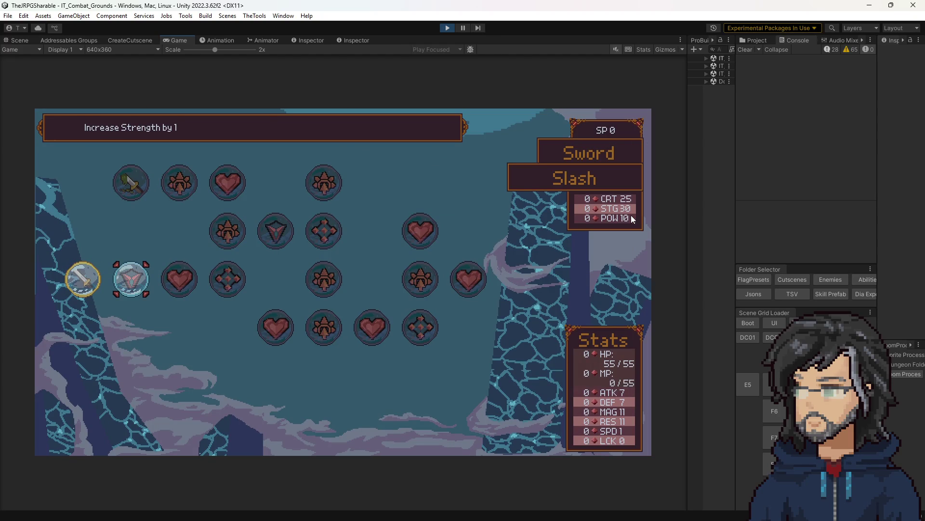
{"action": "key", "text": "k"}
{"action": "double_click", "coordinate": [827, 62]}
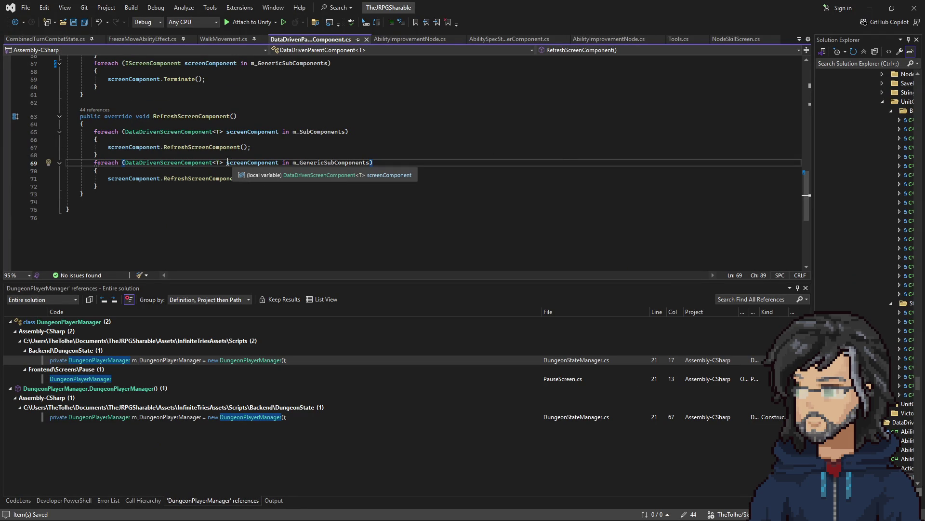
- On line 69 of DataDrivenParentComponent.cs, change the foreach type to IScreenComponent
{"action": "key", "text": "ctrl+minus"}
{"action": "key", "text": "ctrl+Tab"}
{"action": "left_click_drag", "start_coordinate": [225, 162], "coordinate": [129, 165]}
{"action": "type", "text": "IScreenComponent"}
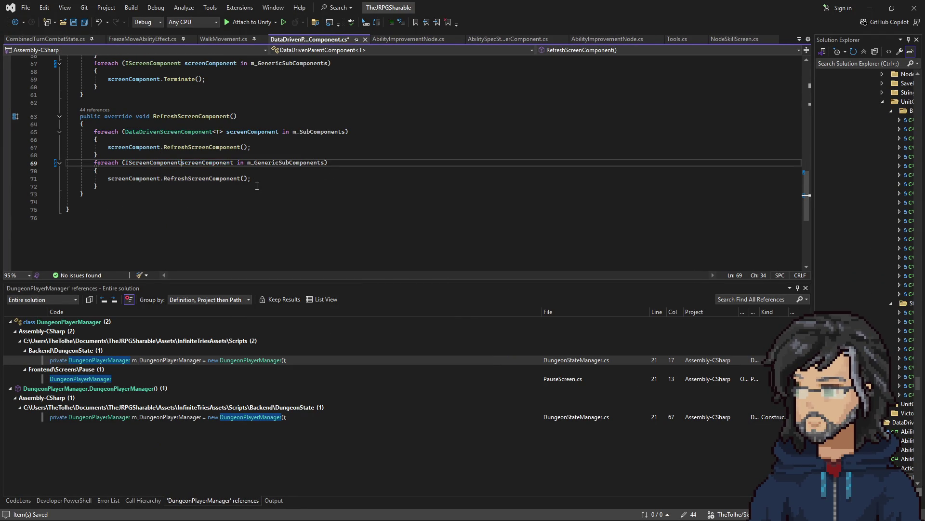
- Review the rest of the file, then return to Unity
{"action": "scroll", "coordinate": [301, 205], "scroll_direction": "up", "scroll_amount": 10}
{"action": "scroll", "coordinate": [300, 204], "scroll_direction": "up", "scroll_amount": 8}
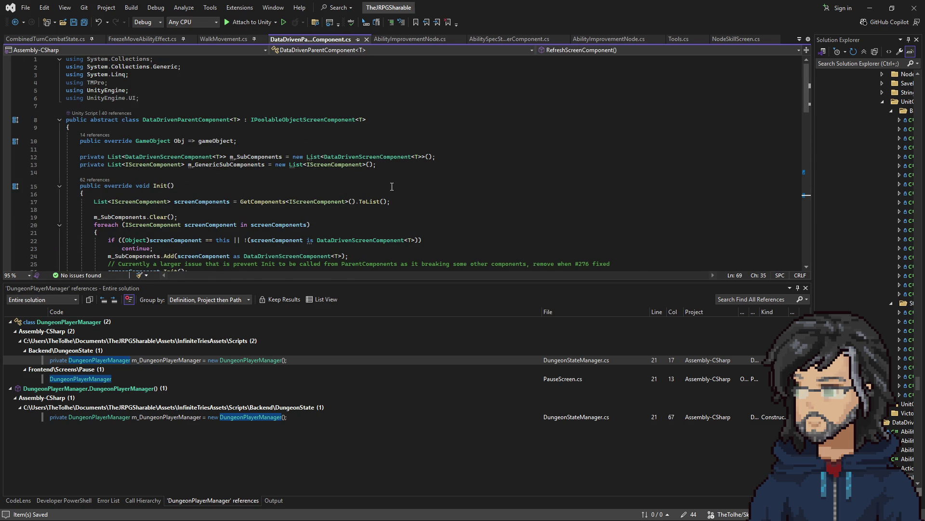
{"action": "key", "text": "ctrl+Tab"}
{"action": "key", "text": "ctrl+Tab"}
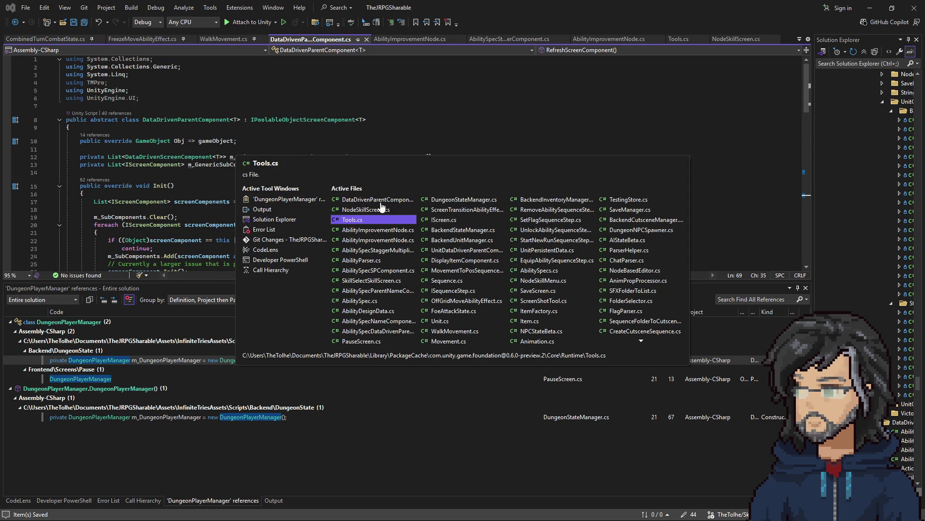
{"action": "key", "text": "Escape"}
{"action": "scroll", "coordinate": [404, 203], "scroll_direction": "down", "scroll_amount": 15}
{"action": "scroll", "coordinate": [404, 203], "scroll_direction": "down", "scroll_amount": 5}
{"action": "scroll", "coordinate": [378, 190], "scroll_direction": "up", "scroll_amount": 5}
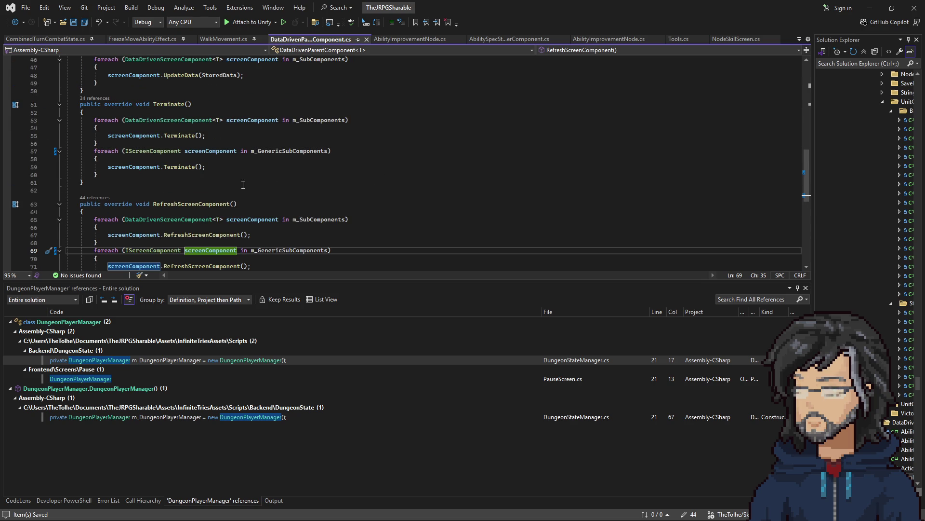
{"action": "scroll", "coordinate": [234, 178], "scroll_direction": "up", "scroll_amount": 6}
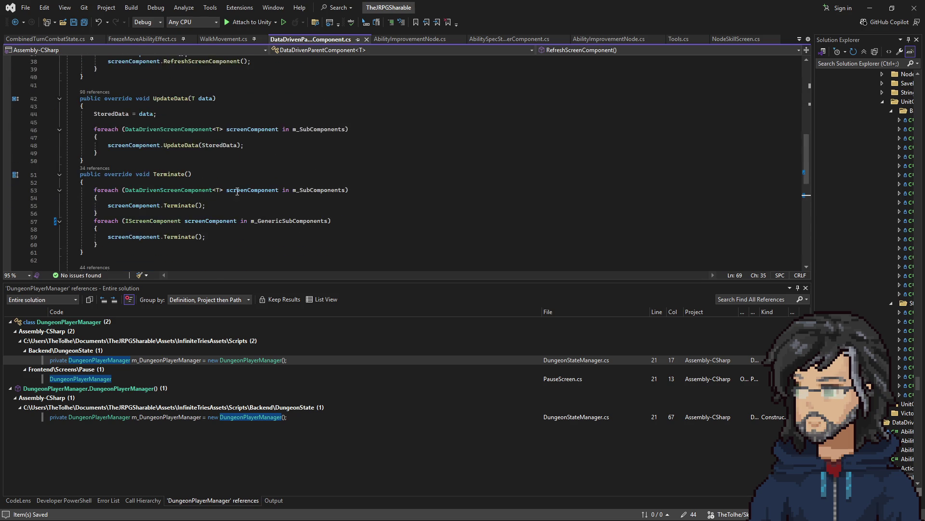
{"action": "scroll", "coordinate": [234, 188], "scroll_direction": "down", "scroll_amount": 7}
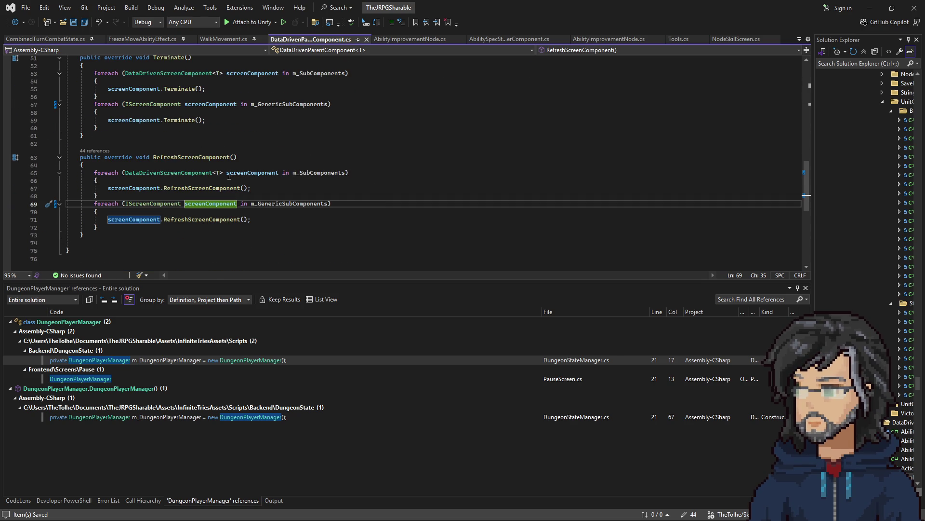
{"action": "left_click", "coordinate": [872, 8]}
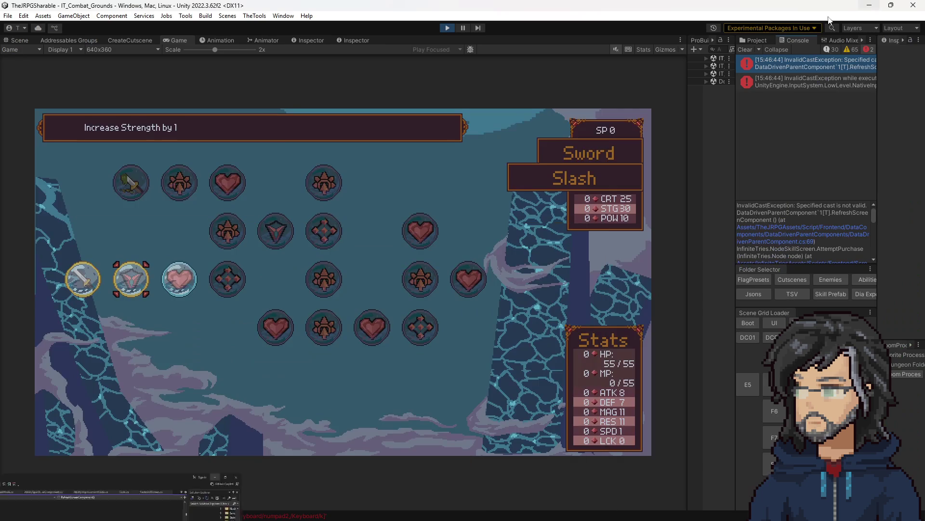
- Stop Play mode, clear the Console errors, and start the game again
{"action": "left_click", "coordinate": [453, 28]}
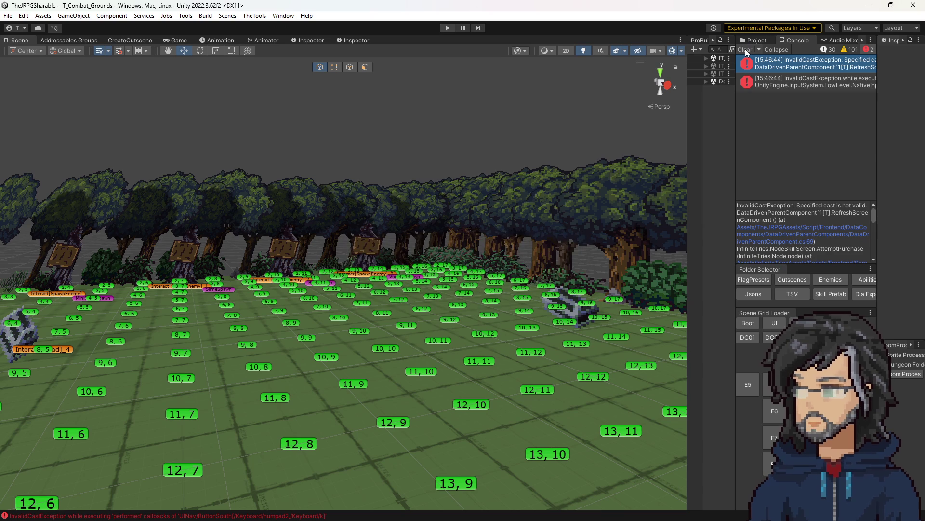
{"action": "left_click", "coordinate": [745, 49]}
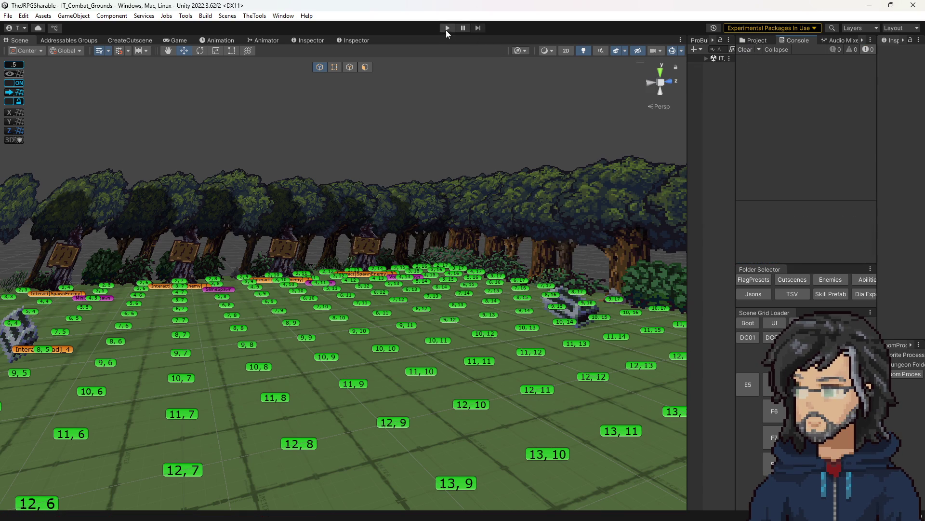
{"action": "left_click", "coordinate": [447, 29]}
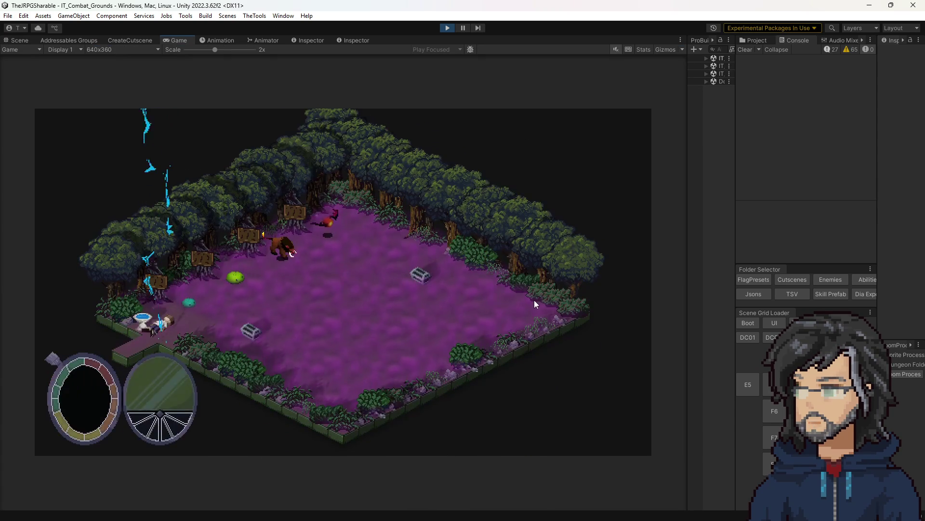
- In the Sword tree buy Strength +1, Health +5, Defense +1, Stagger Power +5, Health +5 and Power +5
{"action": "key", "text": "Tab"}
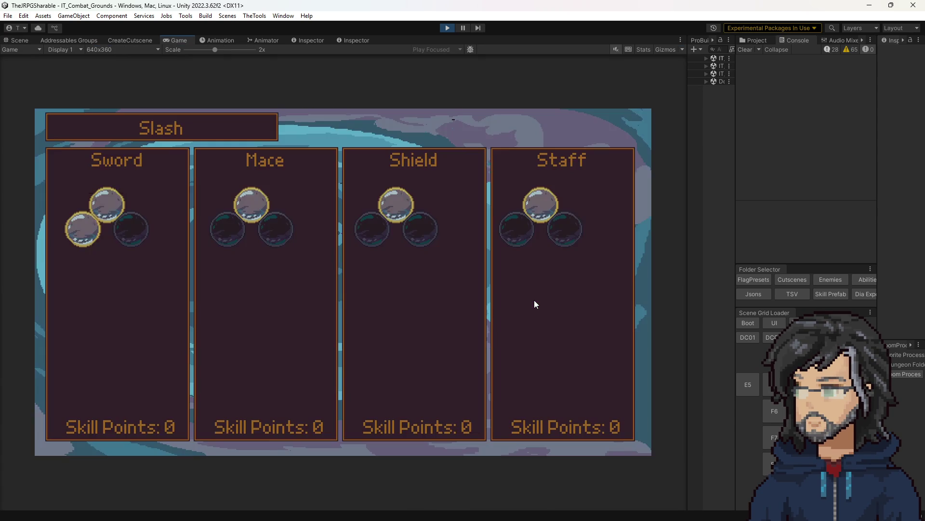
{"action": "key", "text": "Right"}
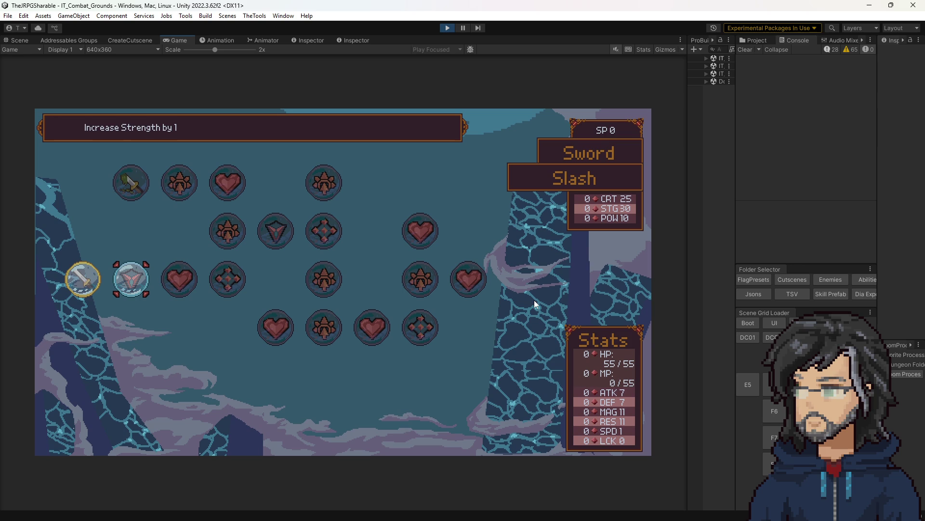
{"action": "key", "text": "Return"}
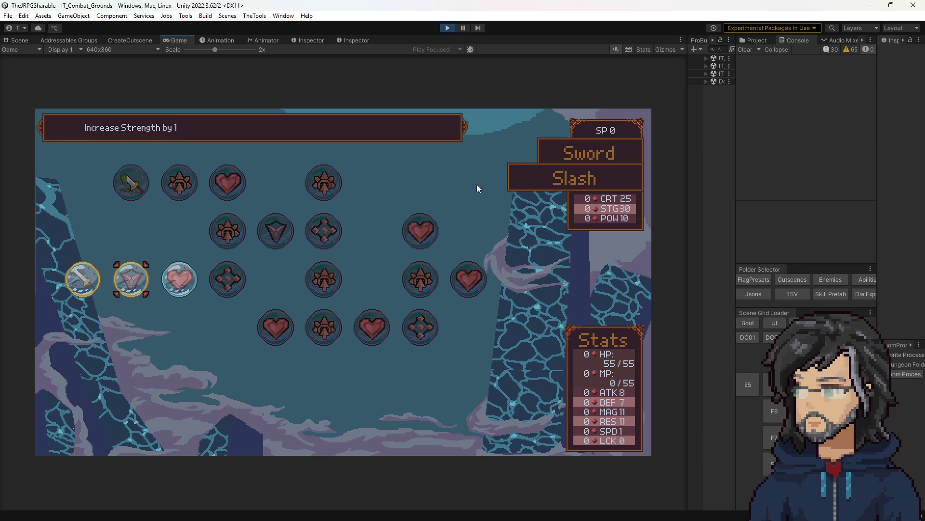
{"action": "key", "text": "Right"}
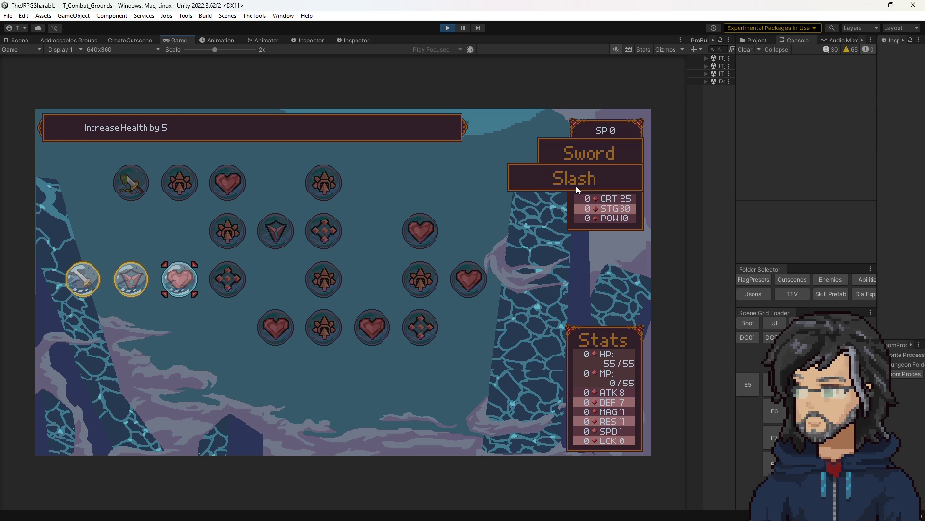
{"action": "key", "text": "Return"}
{"action": "key", "text": "Right"}
{"action": "key", "text": "Return"}
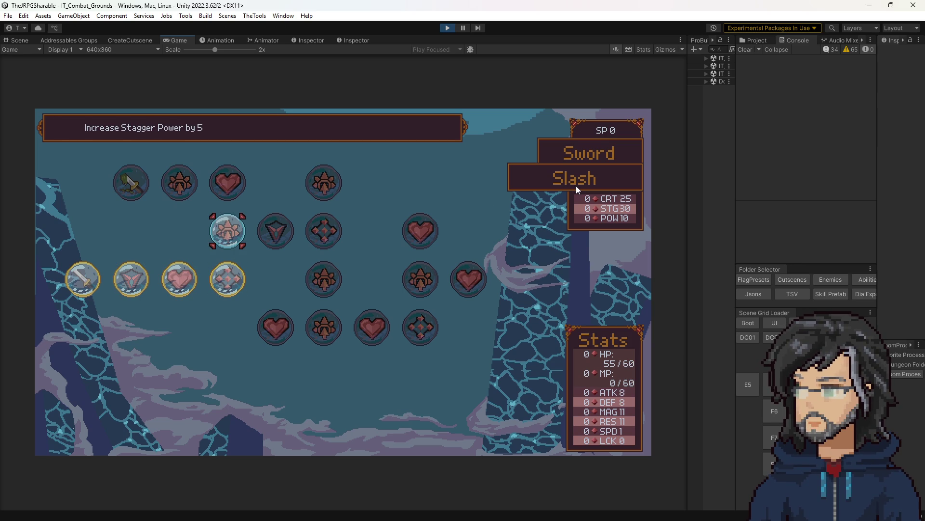
{"action": "key", "text": "Up"}
{"action": "key", "text": "Return"}
{"action": "key", "text": "Up"}
{"action": "key", "text": "Return"}
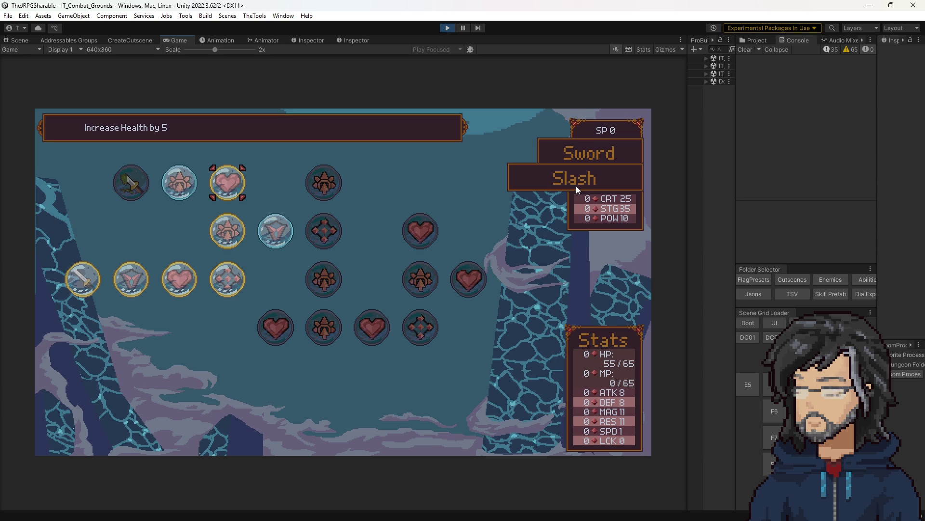
{"action": "key", "text": "Left"}
{"action": "key", "text": "Return"}
- Buy the next Sword nodes: Strength, Defense, Stagger Power, Power and the top critical-rate node
{"action": "key", "text": "Right"}
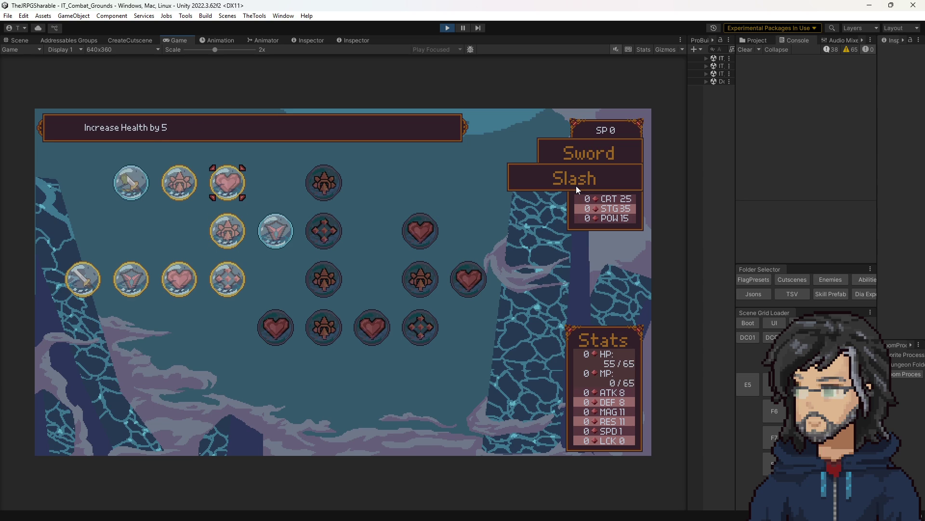
{"action": "key", "text": "ctrl+s"}
{"action": "key", "text": "Down"}
{"action": "key", "text": "Right"}
{"action": "key", "text": "Return"}
{"action": "key", "text": "Right"}
{"action": "key", "text": "Return"}
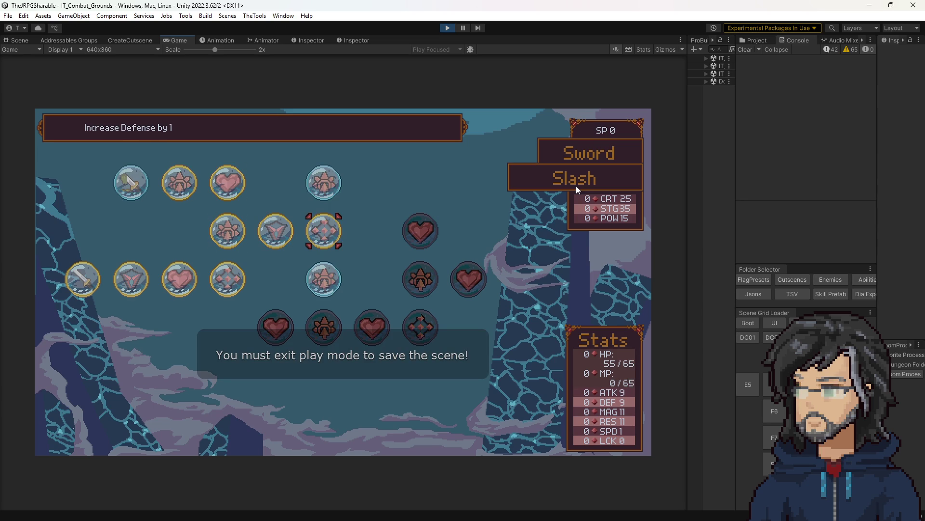
{"action": "key", "text": "Down"}
{"action": "key", "text": "Return"}
{"action": "key", "text": "Down"}
{"action": "key", "text": "Return"}
{"action": "key", "text": "Up"}
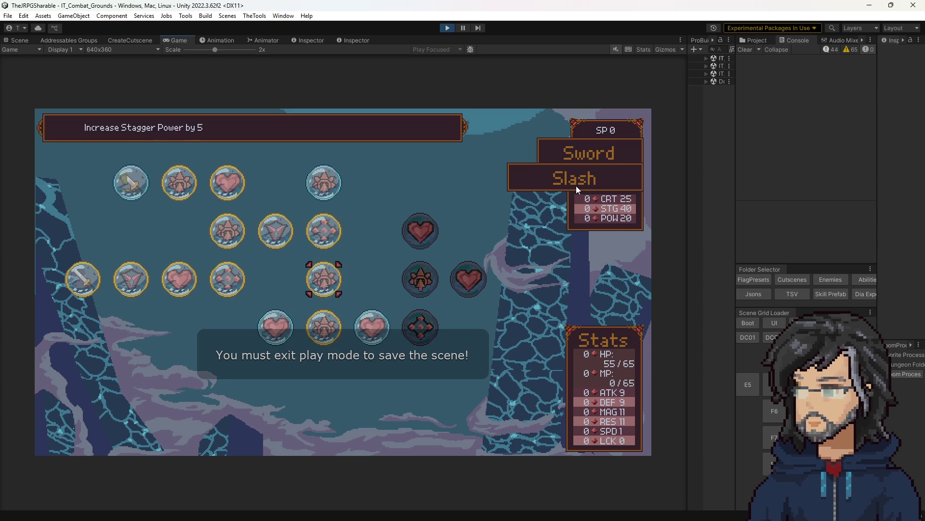
{"action": "key", "text": "Up"}
{"action": "key", "text": "Return"}
- Buy the remaining Sword nodes: lower-left heart, third heart, Defense, Stagger, Health and right-hand heart
{"action": "key", "text": "Down"}
{"action": "key", "text": "Down"}
{"action": "key", "text": "Down"}
{"action": "key", "text": "Left"}
{"action": "key", "text": "Return"}
{"action": "key", "text": "Right"}
{"action": "key", "text": "Right"}
{"action": "key", "text": "Return"}
{"action": "key", "text": "Right"}
{"action": "key", "text": "Return"}
{"action": "key", "text": "Up"}
{"action": "key", "text": "Return"}
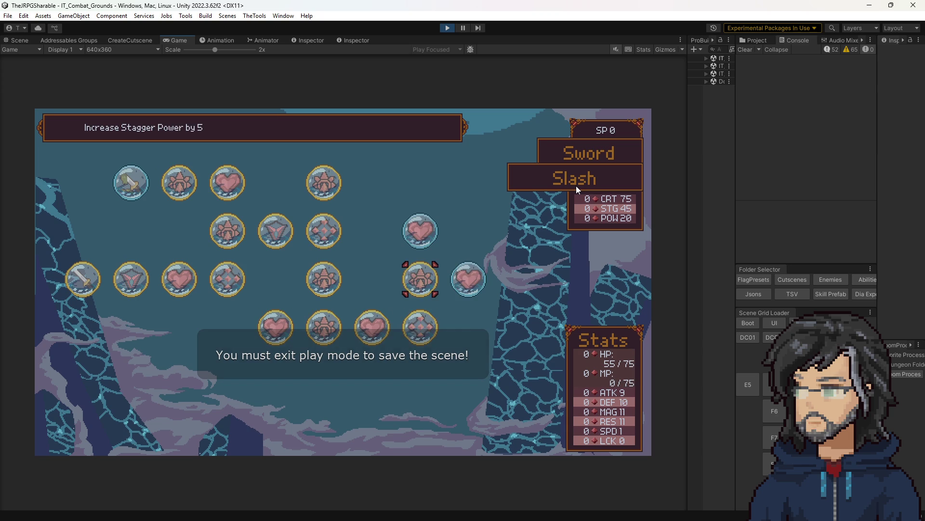
{"action": "key", "text": "Up"}
{"action": "key", "text": "Return"}
{"action": "key", "text": "ctrl+s"}
{"action": "key", "text": "Right"}
{"action": "key", "text": "Return"}
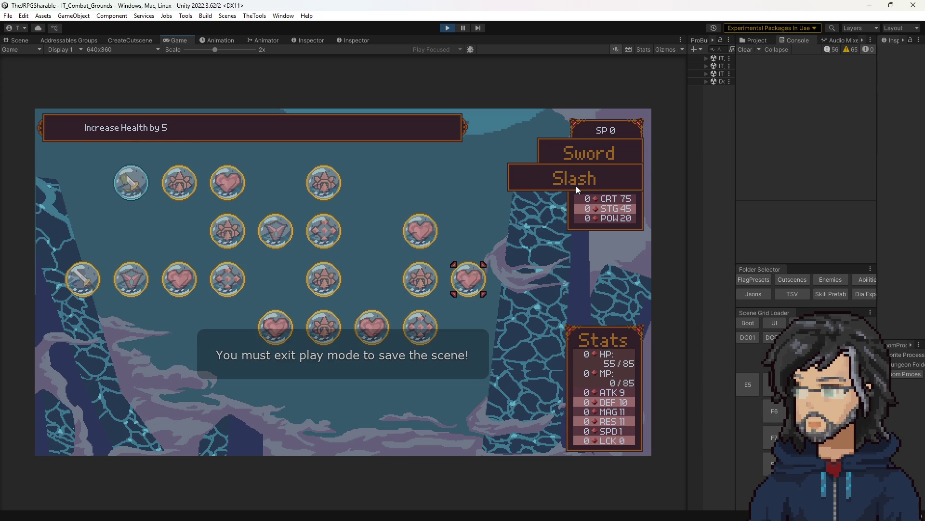
- In the Mace tree buy Increase Defense by 2 and a health node, then reopen the Sword tree
{"action": "key", "text": "Escape"}
{"action": "key", "text": "Right"}
{"action": "key", "text": "Return"}
{"action": "key", "text": "Left"}
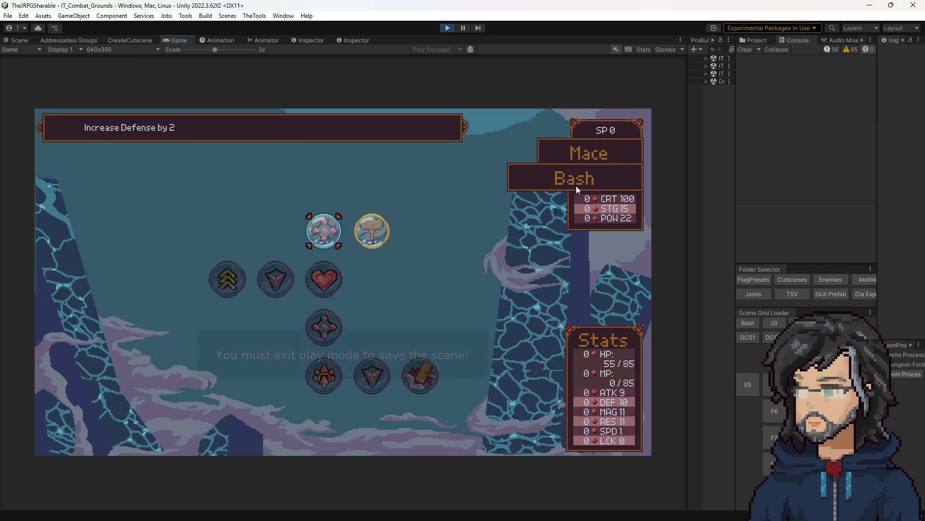
{"action": "key", "text": "Down"}
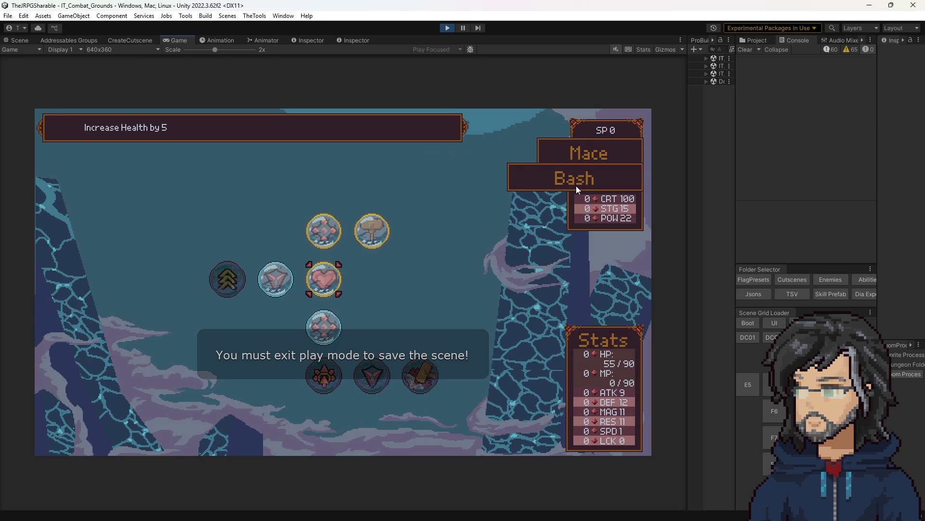
{"action": "key", "text": "Escape"}
{"action": "key", "text": "Escape"}
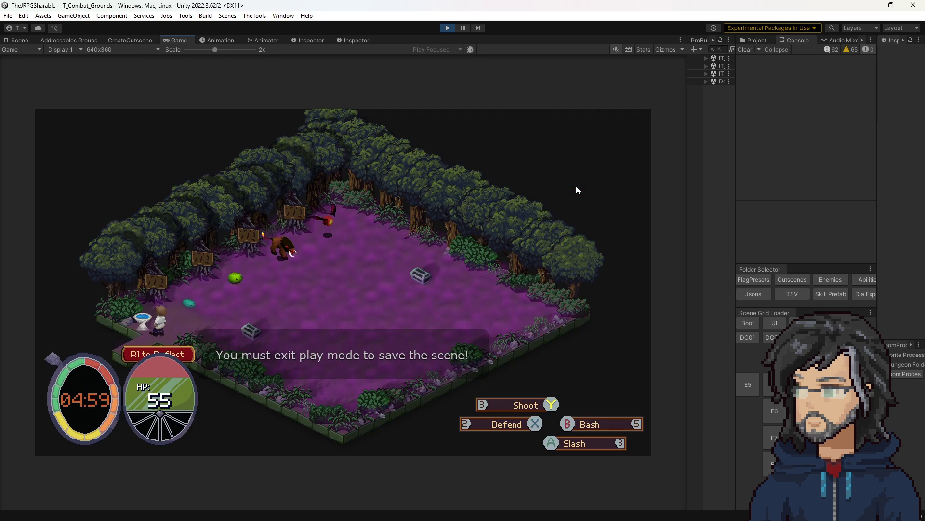
{"action": "key", "text": "Tab"}
{"action": "key", "text": "Return"}
{"action": "key", "text": "Right"}
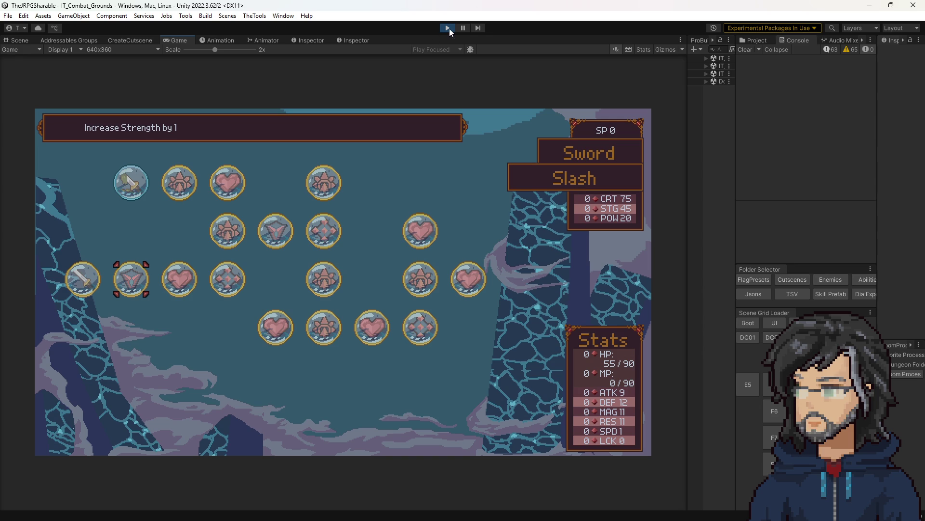
- Stop the game, resize the panels, and show the Project asset tree
{"action": "left_click", "coordinate": [447, 28]}
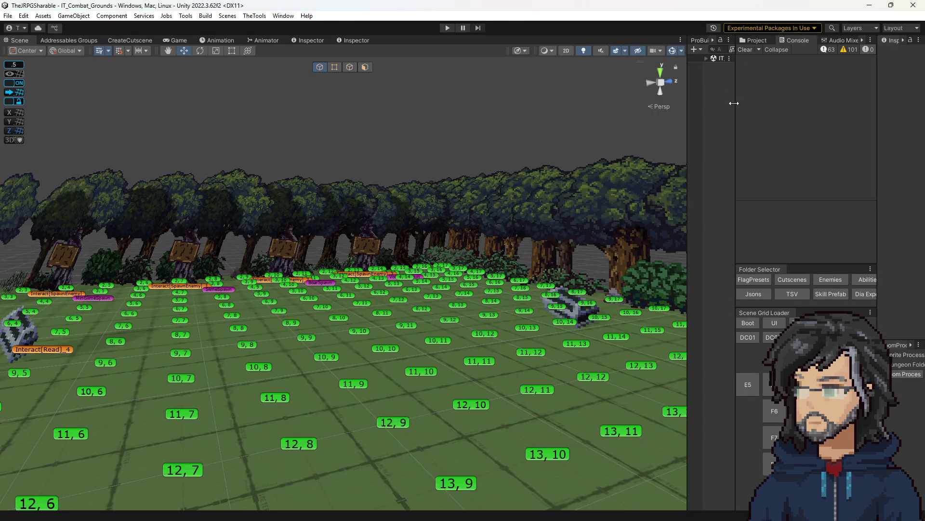
{"action": "mouse_move", "coordinate": [735, 103]}
{"action": "left_mouse_down"}
{"action": "mouse_move", "coordinate": [556, 113]}
{"action": "mouse_move", "coordinate": [610, 112]}
{"action": "left_mouse_up"}
{"action": "left_click", "coordinate": [628, 40]}
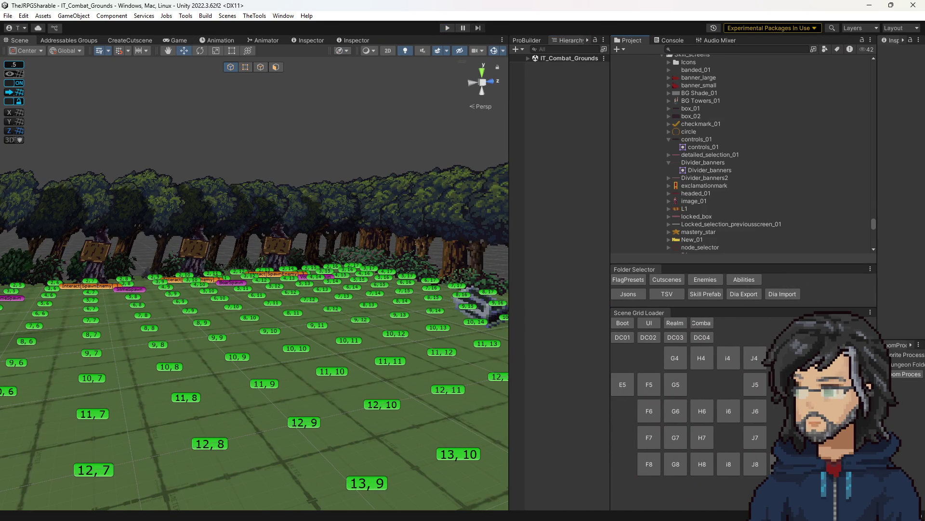
{"action": "key", "text": "alt+Tab"}
- Open NodeSkillScreen.cs through code search with 'skillnod'
{"action": "left_click", "coordinate": [270, 194]}
{"action": "key", "text": "ctrl+t"}
{"action": "type", "text": "skillnod"}
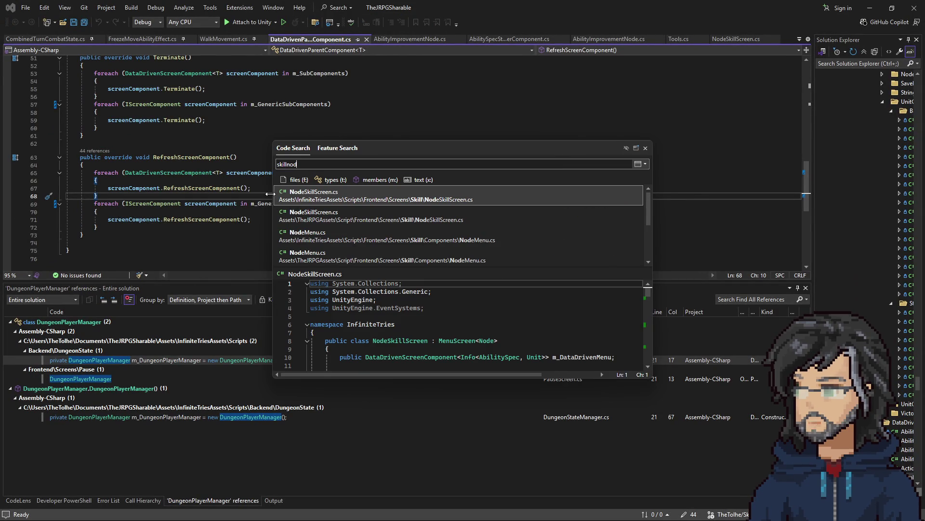
{"action": "key", "text": "Return"}
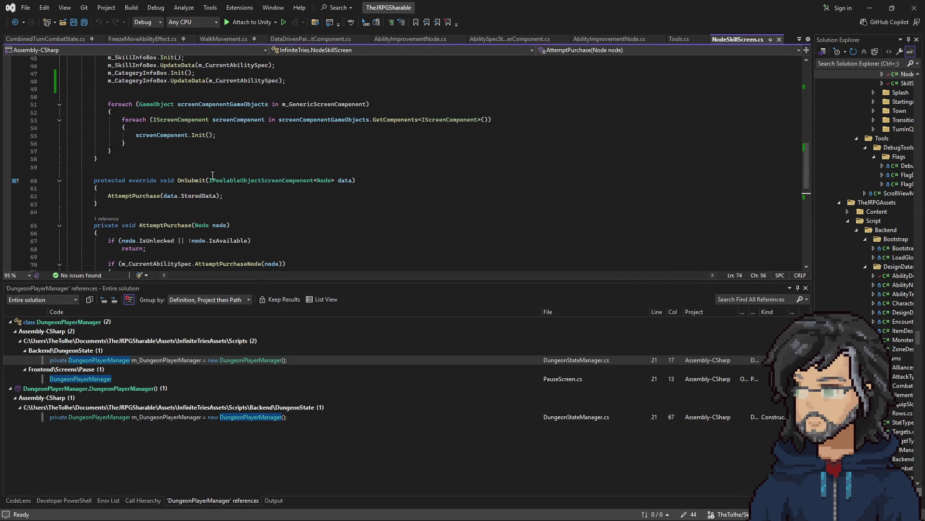
{"action": "scroll", "coordinate": [204, 174], "scroll_direction": "down", "scroll_amount": 2}
{"action": "scroll", "coordinate": [169, 151], "scroll_direction": "down", "scroll_amount": 3}
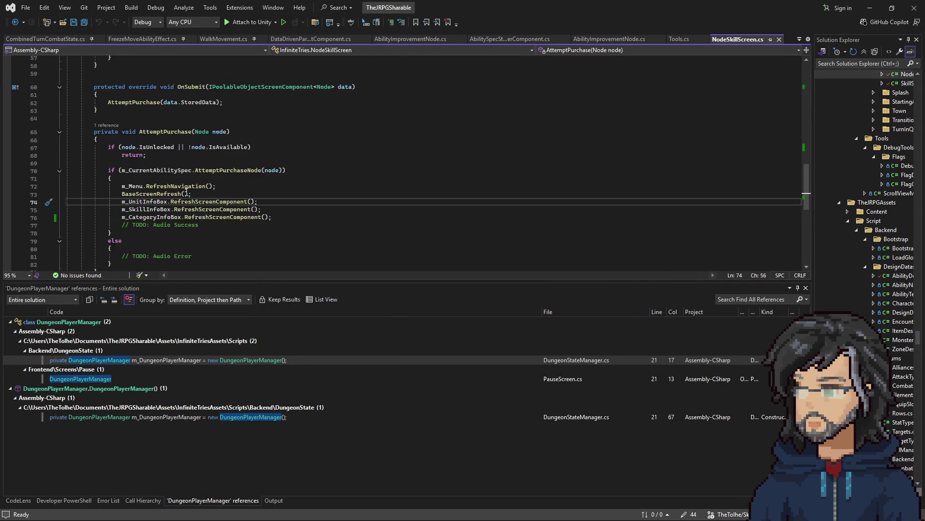
- Go to the definition of AttemptPurchaseNode and examine its purchase logic
{"action": "left_click_drag", "start_coordinate": [170, 150], "coordinate": [283, 149]}
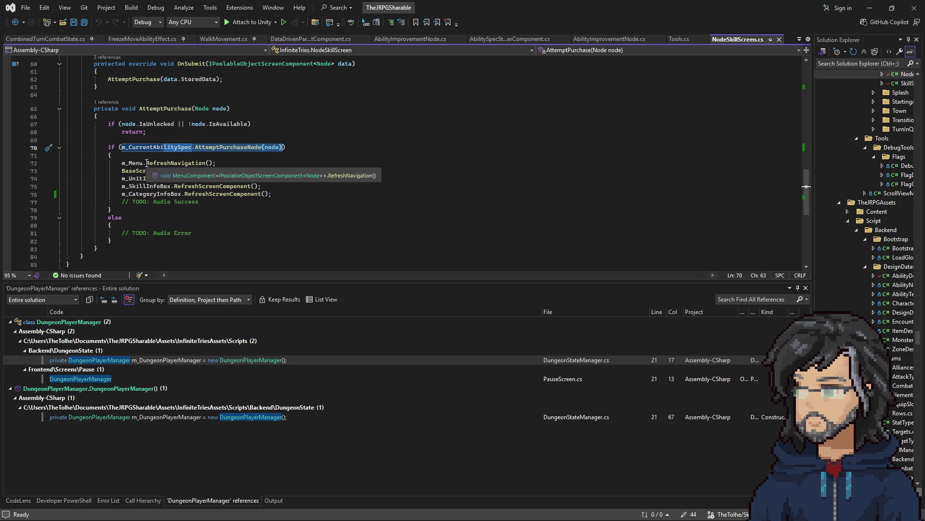
{"action": "left_click", "coordinate": [235, 147]}
{"action": "right_click", "coordinate": [234, 147]}
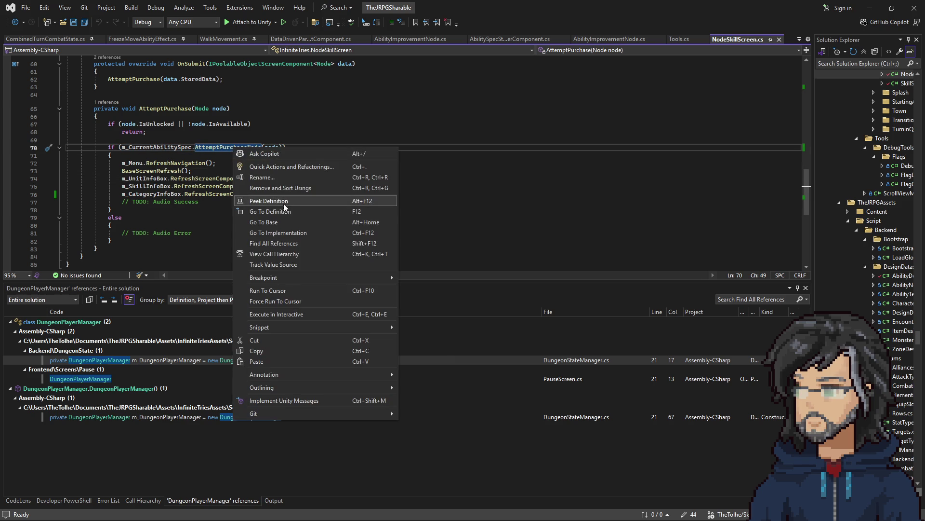
{"action": "left_click", "coordinate": [272, 186]}
{"action": "scroll", "coordinate": [270, 185], "scroll_direction": "down", "scroll_amount": 1}
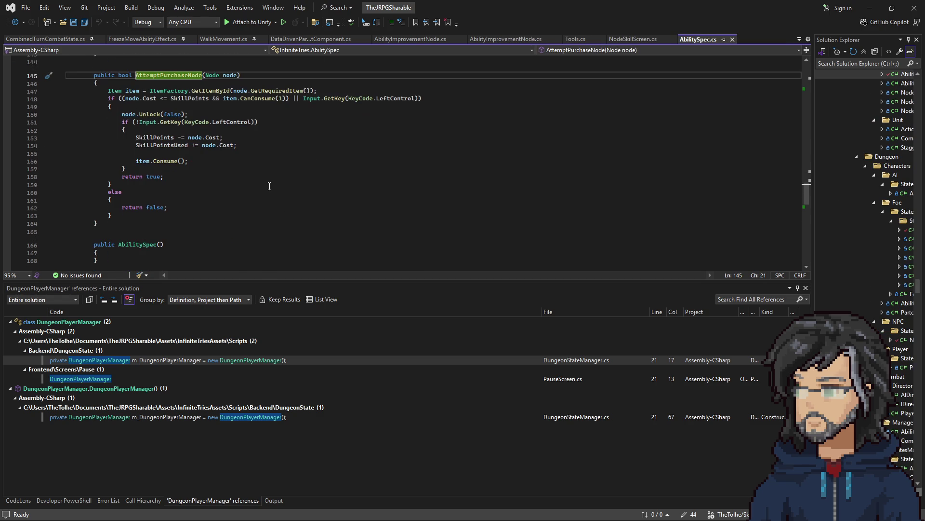
{"action": "left_click_drag", "start_coordinate": [68, 99], "coordinate": [228, 208]}
- Return to the AttemptPurchaseNode call and review the refresh calls and Audio Success TODO
{"action": "left_click", "coordinate": [16, 22]}
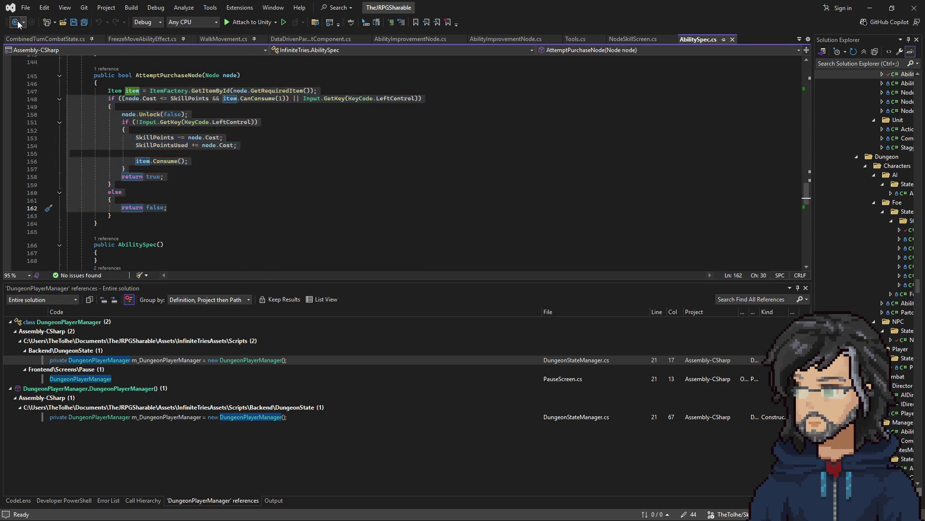
{"action": "left_click", "coordinate": [16, 22]}
{"action": "left_click_drag", "start_coordinate": [110, 155], "coordinate": [268, 195]}
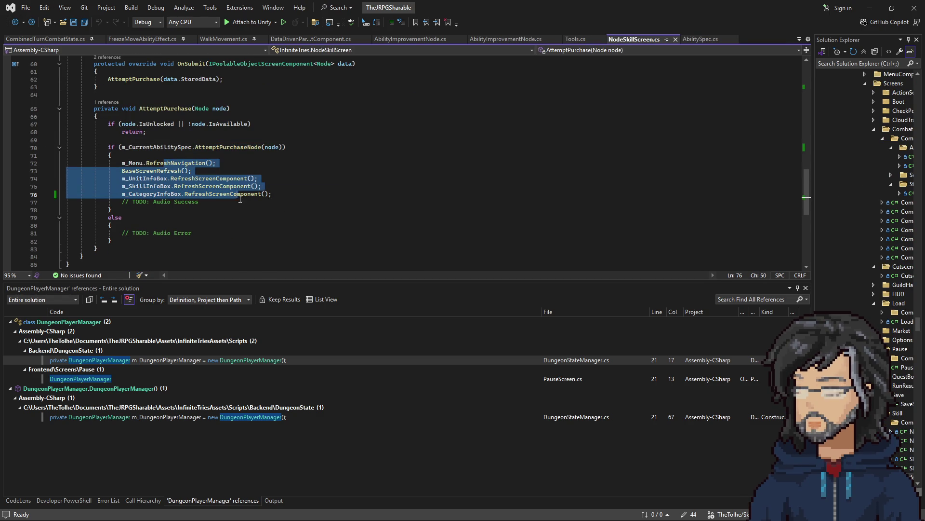
{"action": "left_click", "coordinate": [269, 195]}
{"action": "left_click_drag", "start_coordinate": [207, 202], "coordinate": [128, 202]}
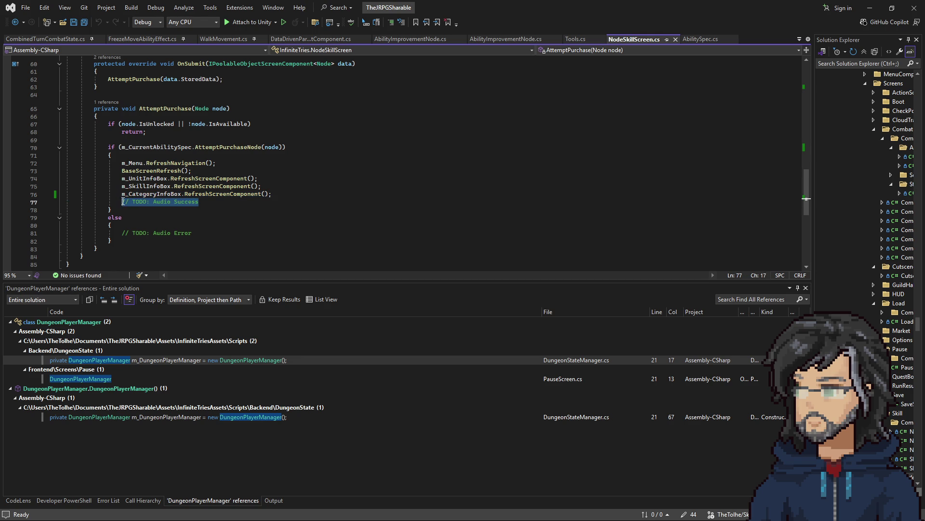
- Review the line 67 unlocked-or-unavailable check and the OnSubmit signature on line 60
{"action": "left_click_drag", "start_coordinate": [122, 124], "coordinate": [246, 125]}
{"action": "scroll", "coordinate": [270, 155], "scroll_direction": "up", "scroll_amount": 11}
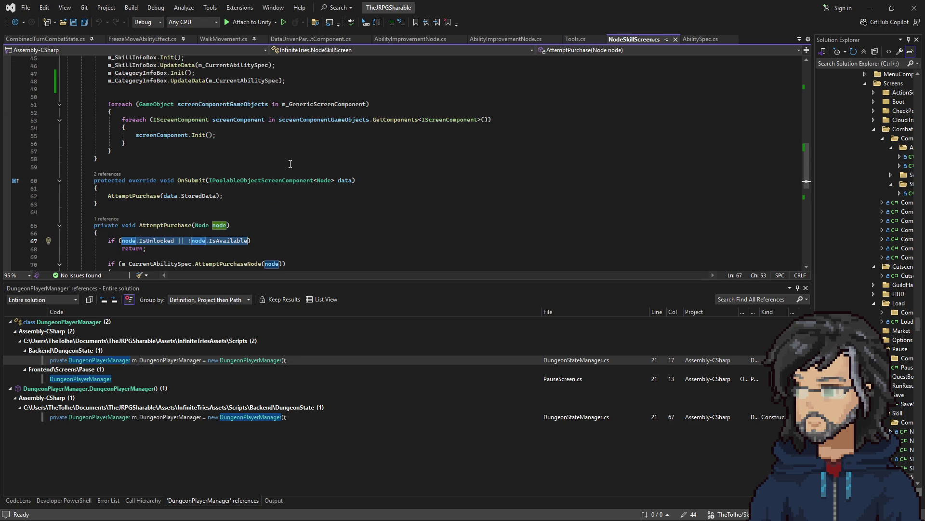
{"action": "scroll", "coordinate": [284, 175], "scroll_direction": "down", "scroll_amount": 8}
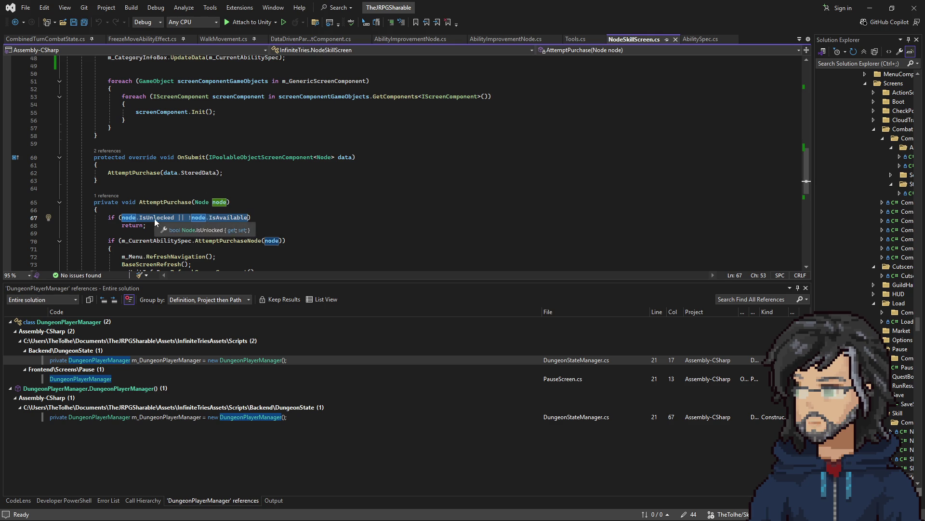
{"action": "left_click", "coordinate": [174, 217]}
{"action": "scroll", "coordinate": [255, 194], "scroll_direction": "up", "scroll_amount": 5}
{"action": "scroll", "coordinate": [256, 194], "scroll_direction": "down", "scroll_amount": 6}
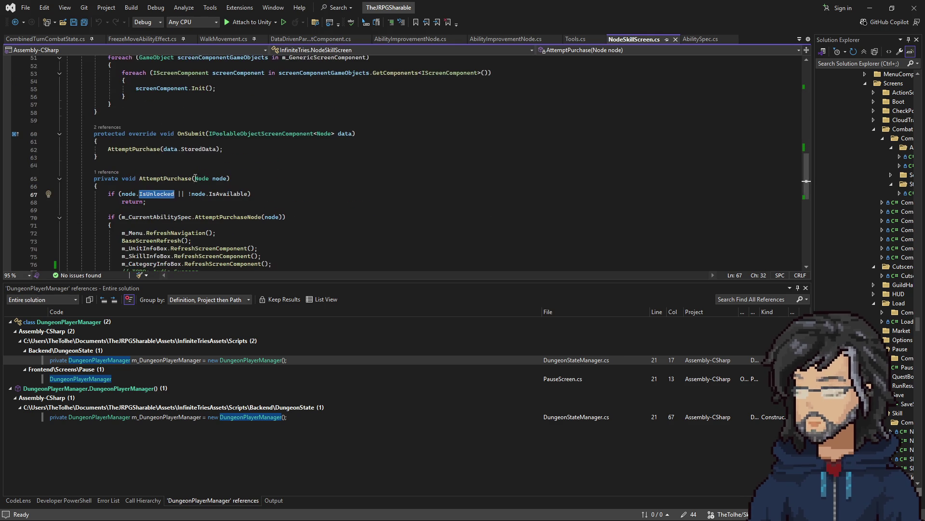
{"action": "left_click_drag", "start_coordinate": [170, 135], "coordinate": [357, 134]}
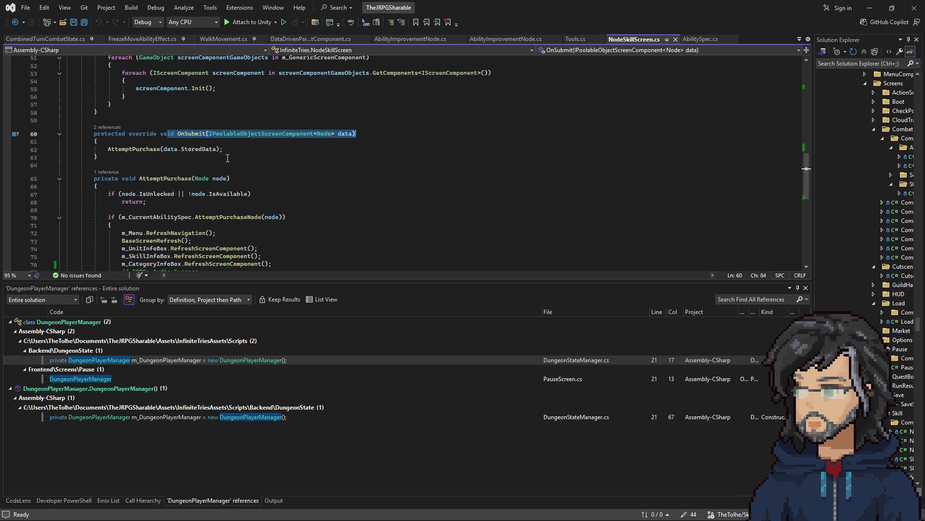
{"action": "scroll", "coordinate": [247, 171], "scroll_direction": "down", "scroll_amount": 2}
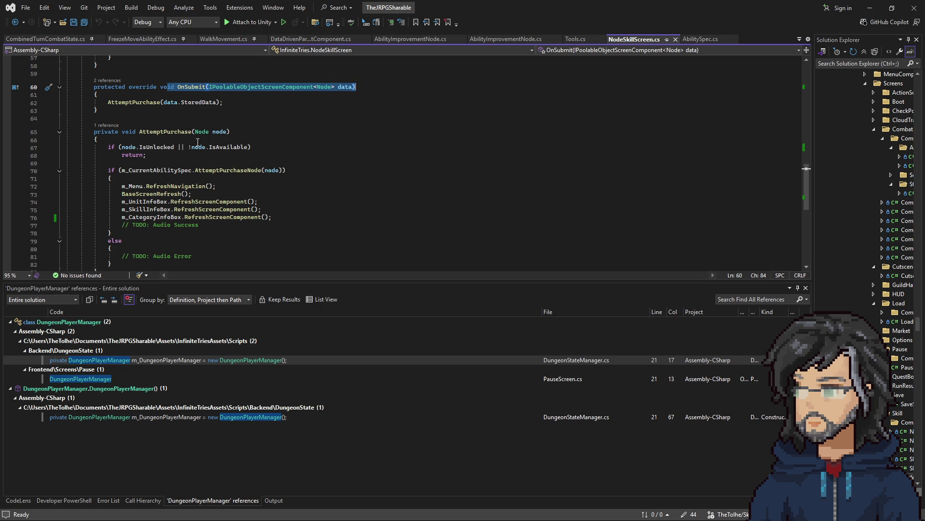
{"action": "scroll", "coordinate": [205, 110], "scroll_direction": "up", "scroll_amount": 1}
{"action": "scroll", "coordinate": [260, 188], "scroll_direction": "up", "scroll_amount": 5}
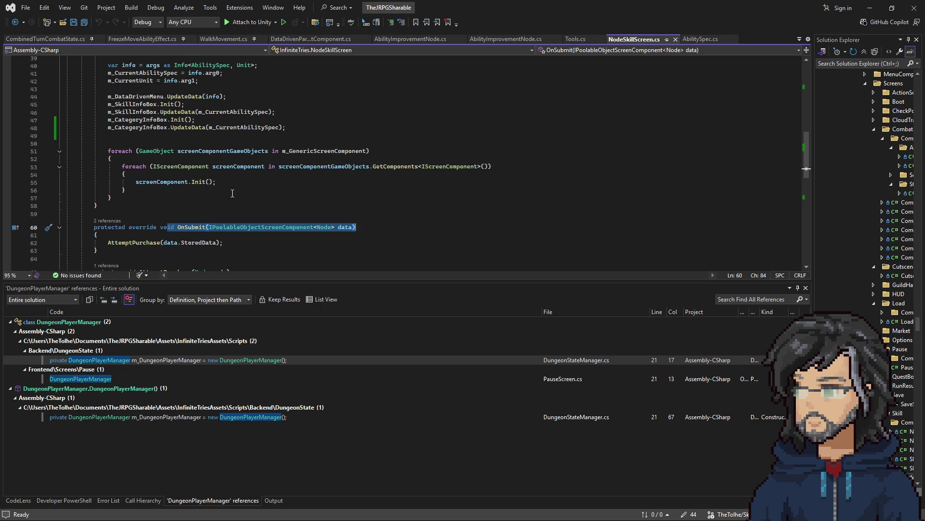
{"action": "left_click", "coordinate": [403, 135]}
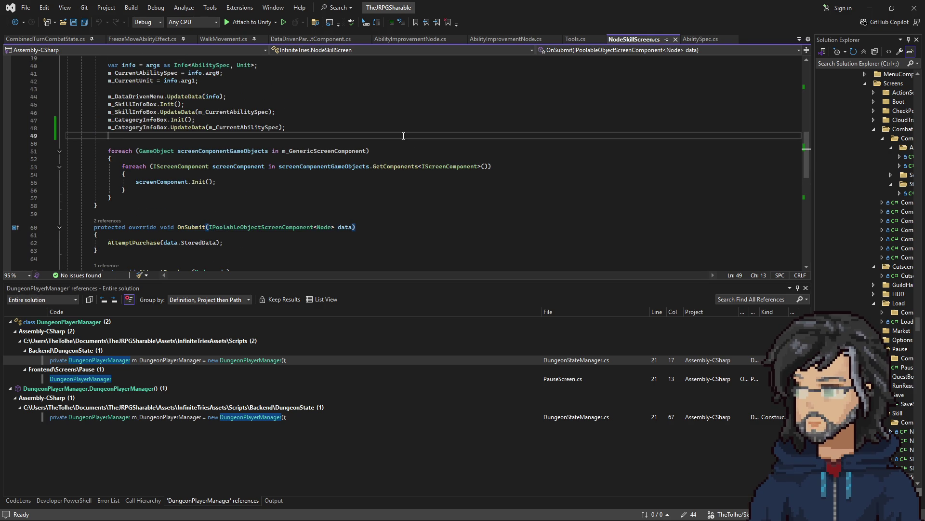
- Open SaveScreen.cs through code search with 'savescr'
{"action": "key", "text": "ctrl+t"}
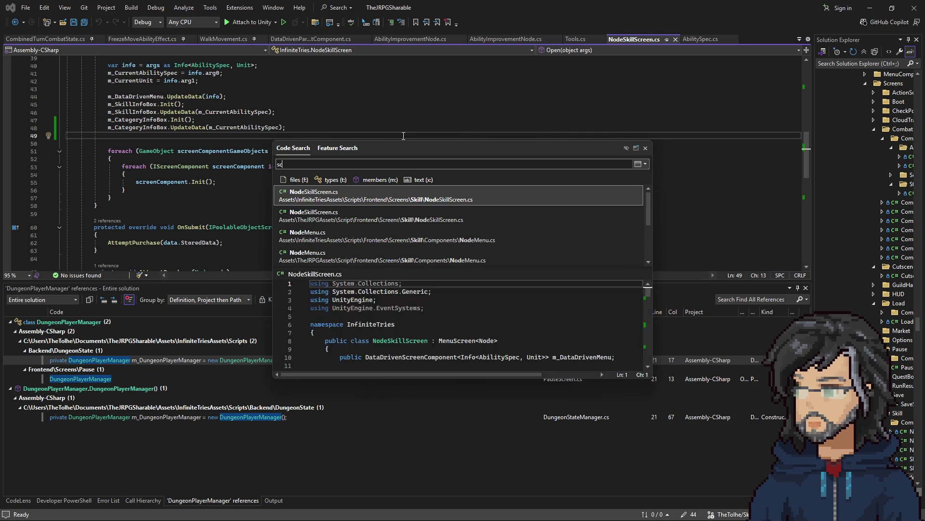
{"action": "type", "text": "sc"}
{"action": "key", "text": "BackSpace"}
{"action": "key", "text": "BackSpace"}
{"action": "type", "text": "avescr"}
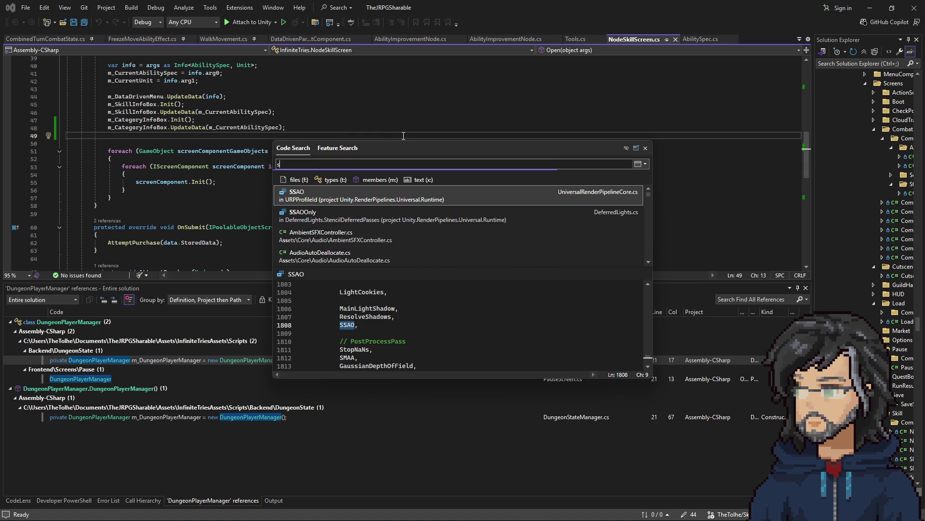
{"action": "key", "text": "Return"}
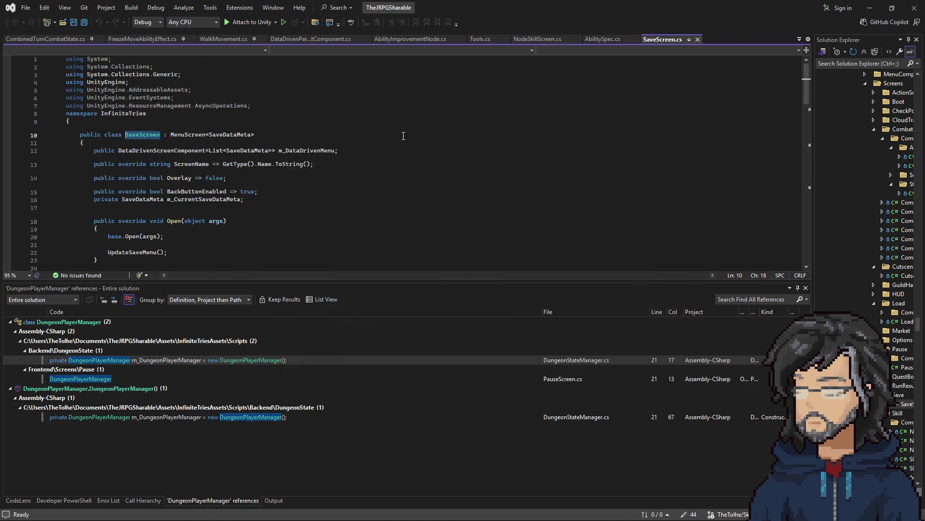
{"action": "scroll", "coordinate": [307, 141], "scroll_direction": "down", "scroll_amount": 5}
{"action": "scroll", "coordinate": [307, 142], "scroll_direction": "down", "scroll_amount": 7}
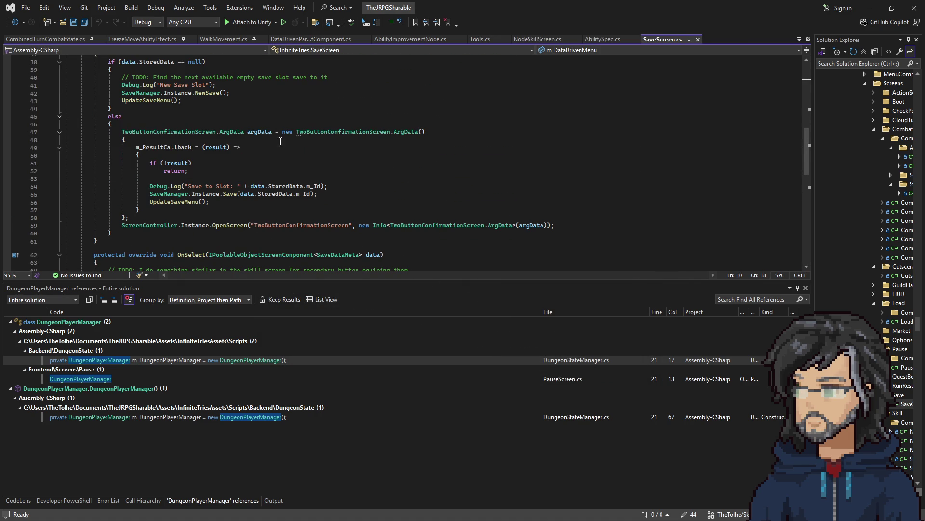
- Examine the TwoButtonConfirmationScreen argData on line 47 and its result callback block
{"action": "left_click", "coordinate": [188, 132]}
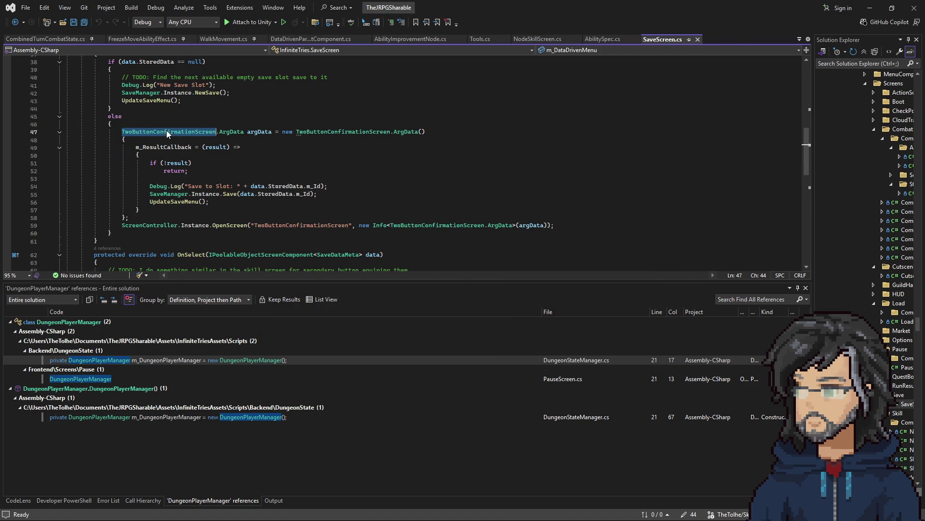
{"action": "left_click", "coordinate": [254, 131]}
{"action": "double_click", "coordinate": [254, 132]}
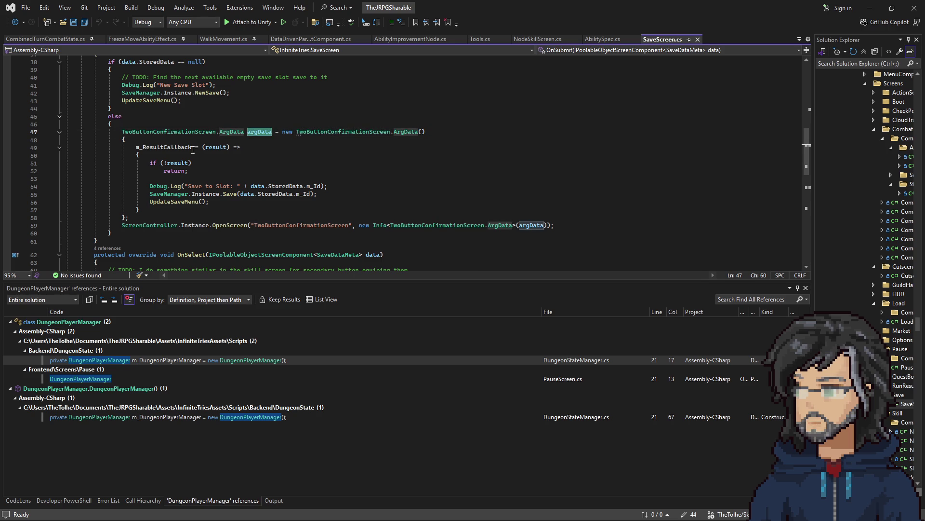
{"action": "left_click", "coordinate": [257, 189]}
{"action": "key", "text": "shift+alt+equal"}
{"action": "key", "text": "shift+alt+equal"}
{"action": "key", "text": "shift+alt+equal"}
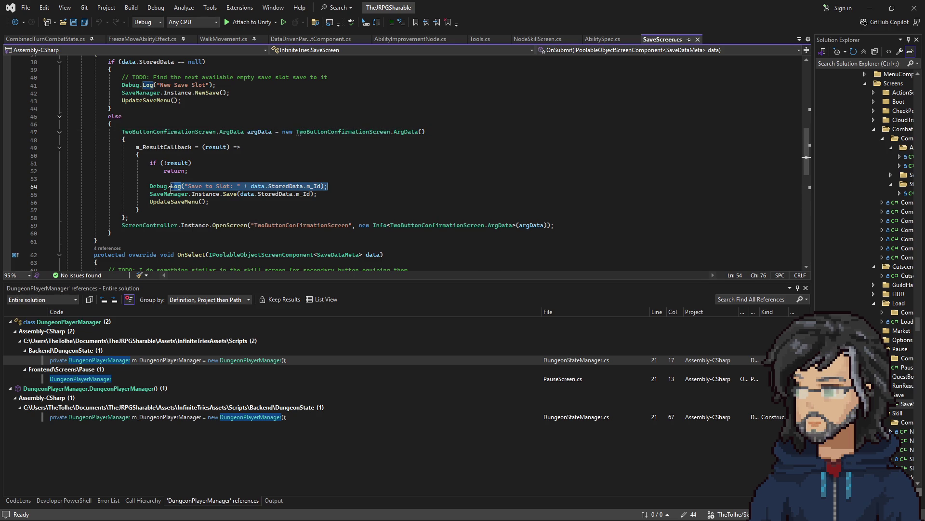
{"action": "left_click_drag", "start_coordinate": [136, 147], "coordinate": [240, 204]}
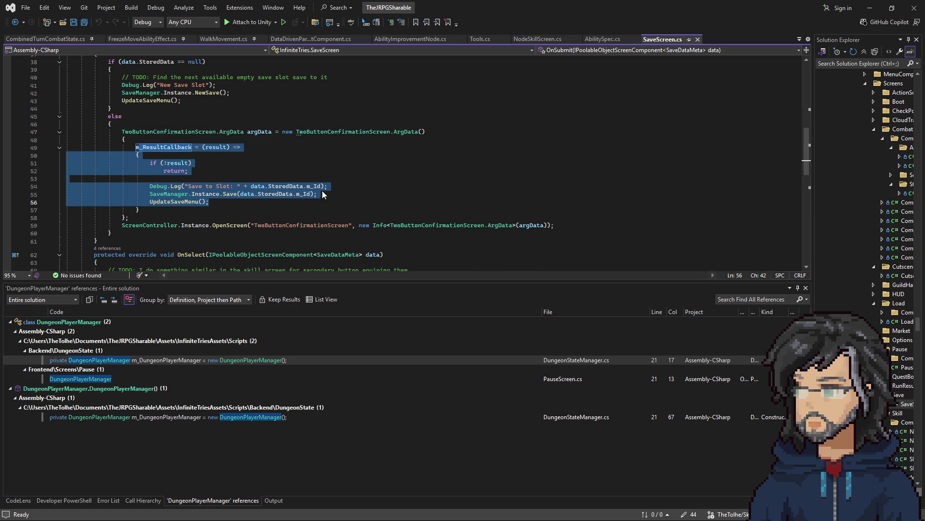
{"action": "left_click", "coordinate": [403, 189]}
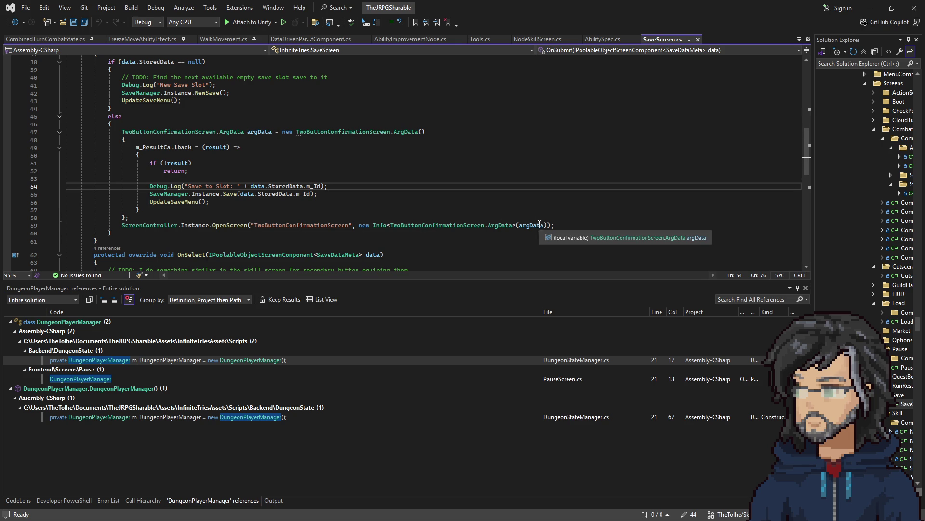
- Check ArgData's callback and button text fields, then select SaveScreen's confirmation block
{"action": "right_click", "coordinate": [412, 131]}
{"action": "left_click", "coordinate": [465, 200]}
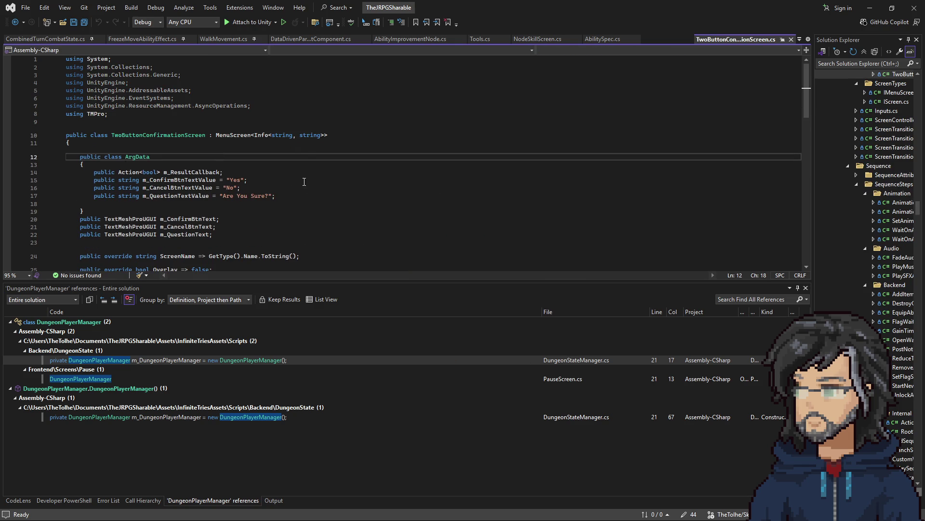
{"action": "left_click", "coordinate": [199, 172]}
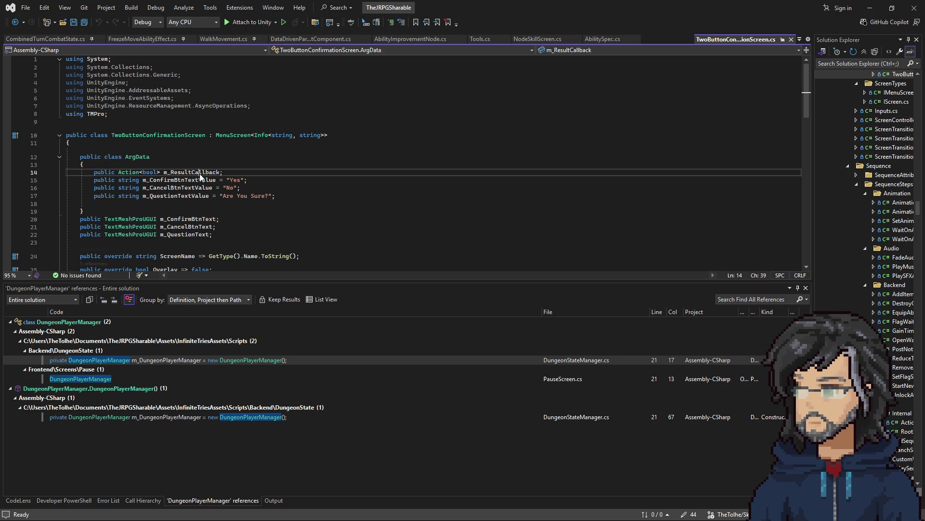
{"action": "left_click_drag", "start_coordinate": [318, 195], "coordinate": [284, 171]}
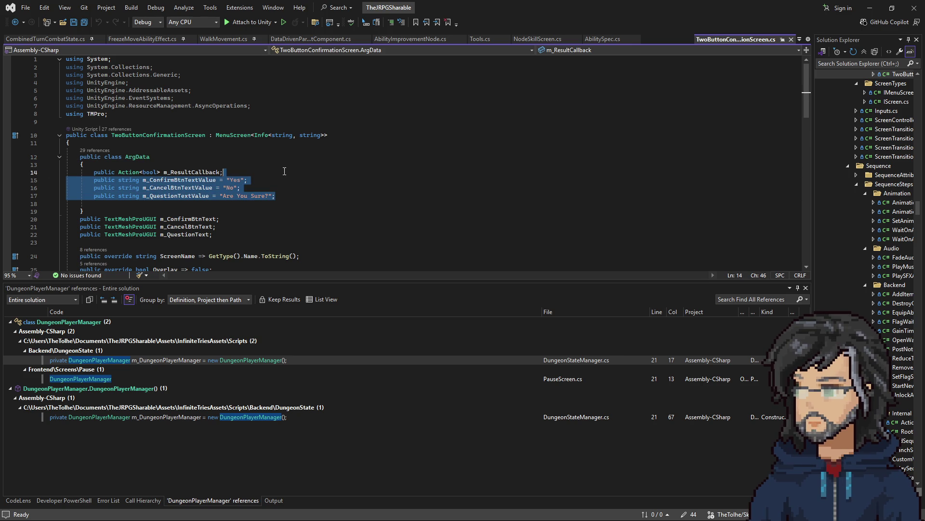
{"action": "left_click", "coordinate": [16, 22]}
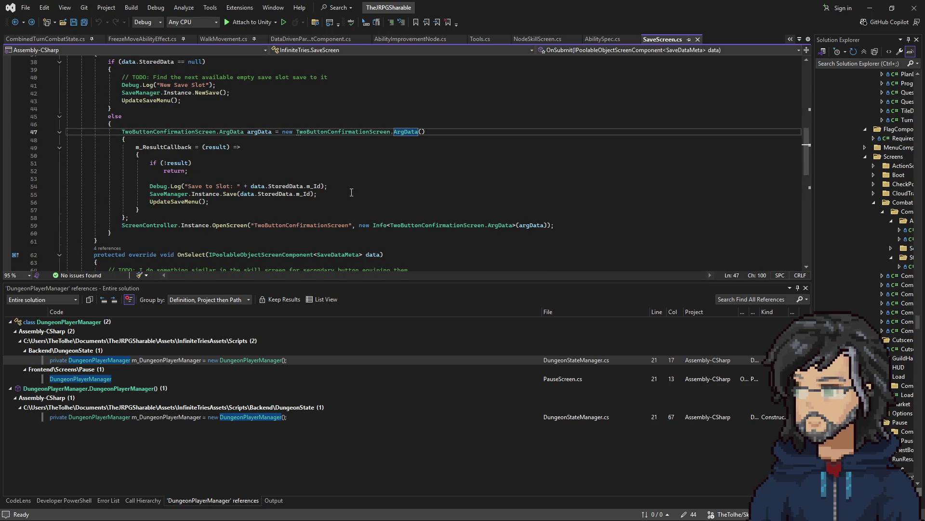
{"action": "mouse_move", "coordinate": [588, 222]}
{"action": "left_mouse_down"}
{"action": "mouse_move", "coordinate": [97, 218]}
{"action": "mouse_move", "coordinate": [113, 124]}
{"action": "left_mouse_up"}
{"action": "key", "text": "ctrl+c"}
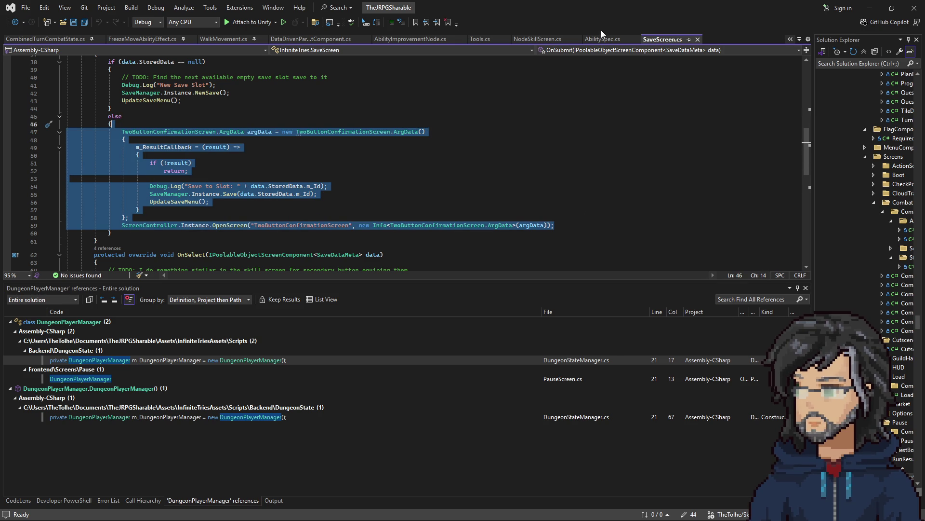
- Paste the confirmation block into NodeSkillScreen's OnSubmit, removing the old direct AttemptPurchase call
{"action": "scroll", "coordinate": [407, 51], "scroll_direction": "up", "scroll_amount": 5}
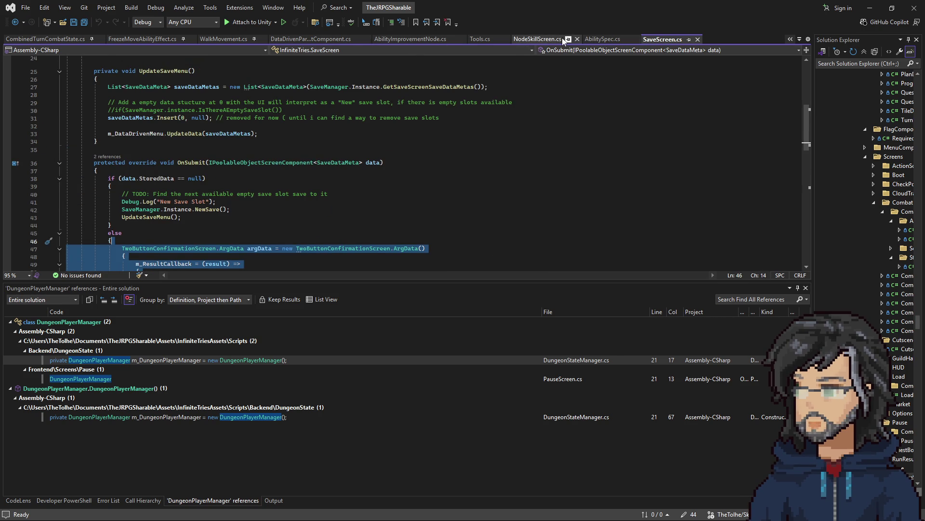
{"action": "left_click", "coordinate": [536, 39]}
{"action": "scroll", "coordinate": [177, 191], "scroll_direction": "down", "scroll_amount": 5}
{"action": "scroll", "coordinate": [177, 191], "scroll_direction": "up", "scroll_amount": 5}
{"action": "left_click", "coordinate": [137, 189]}
{"action": "key", "text": "ctrl+v"}
{"action": "scroll", "coordinate": [136, 189], "scroll_direction": "down", "scroll_amount": 5}
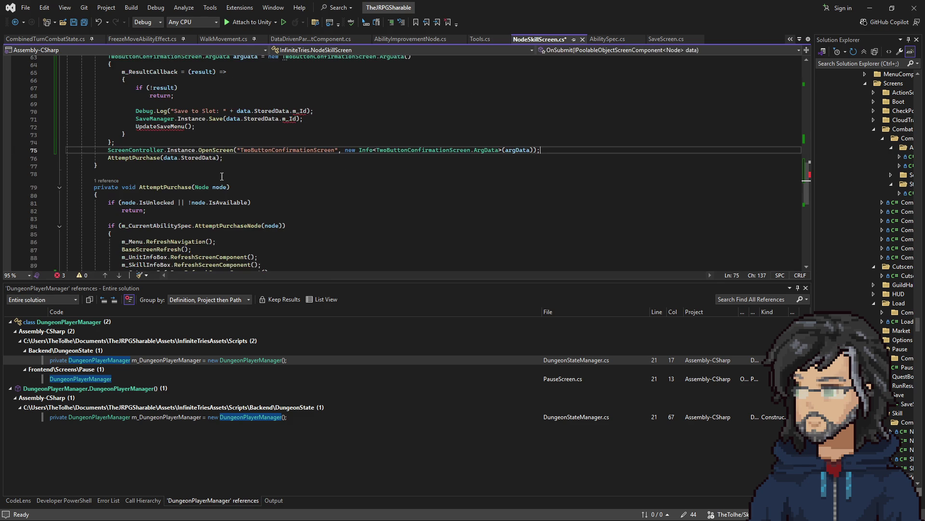
{"action": "mouse_move", "coordinate": [226, 158]}
{"action": "left_mouse_down"}
{"action": "mouse_move", "coordinate": [555, 143]}
{"action": "mouse_move", "coordinate": [554, 151]}
{"action": "left_mouse_up"}
{"action": "key", "text": "ctrl+c"}
{"action": "key", "text": "Delete"}
- Replace the save lines with AttemptPurchase(data.StoredData) and delete the leftover debug log and blank line
{"action": "scroll", "coordinate": [199, 196], "scroll_direction": "up", "scroll_amount": 3}
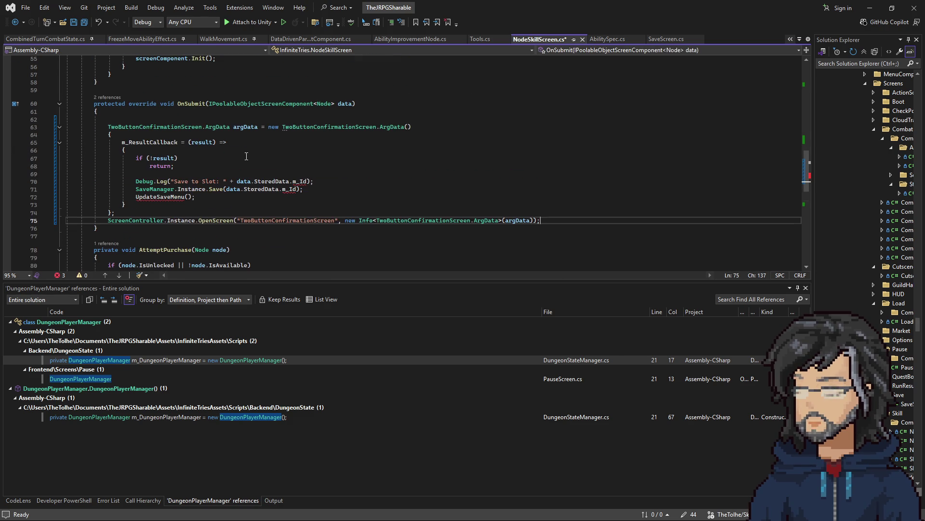
{"action": "mouse_move", "coordinate": [195, 197]}
{"action": "left_mouse_down"}
{"action": "mouse_move", "coordinate": [96, 175]}
{"action": "mouse_move", "coordinate": [290, 190]}
{"action": "mouse_move", "coordinate": [346, 179]}
{"action": "mouse_move", "coordinate": [67, 180]}
{"action": "mouse_move", "coordinate": [134, 178]}
{"action": "left_mouse_up"}
{"action": "key", "text": "ctrl+v"}
{"action": "key", "text": "Delete"}
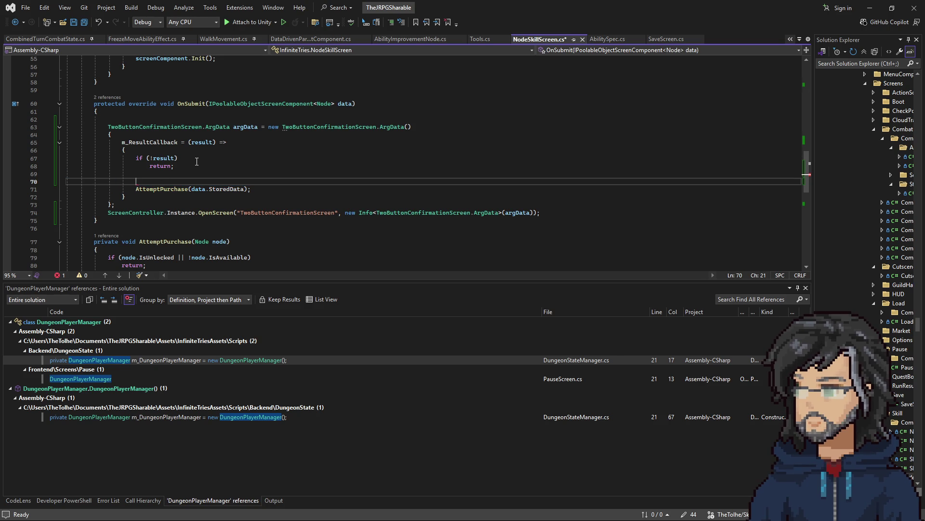
{"action": "left_click_drag", "start_coordinate": [181, 158], "coordinate": [66, 158]}
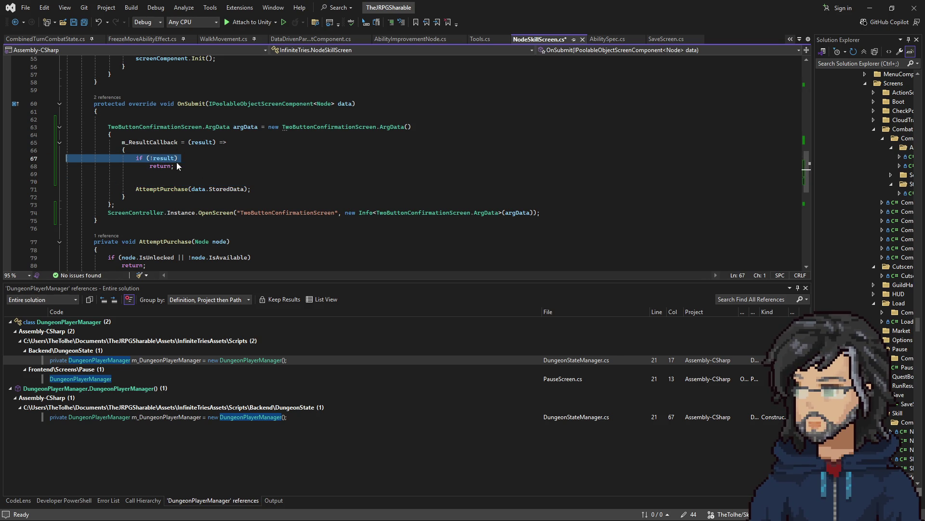
{"action": "left_click", "coordinate": [188, 166]}
{"action": "key", "text": "Delete"}
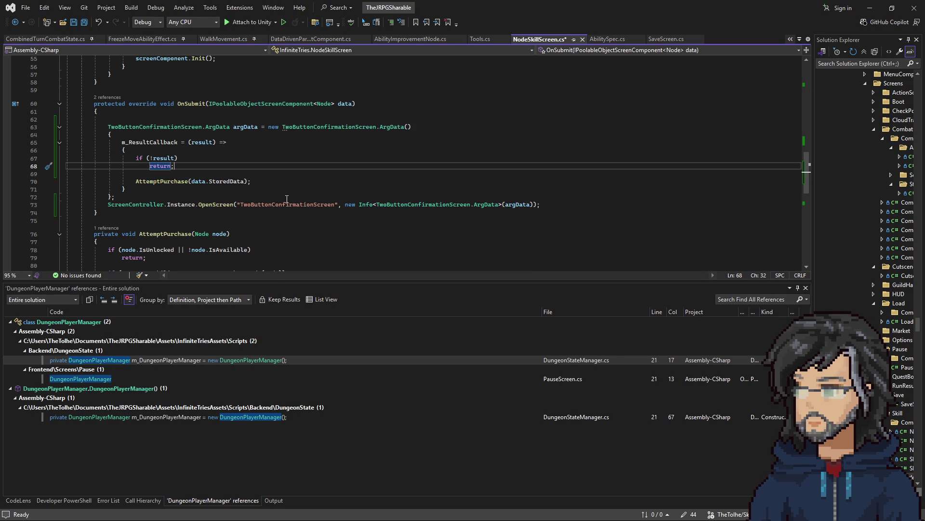
- Add m_QuestionTextValue = "Purchase?" to the ArgData initializer and save
{"action": "left_click", "coordinate": [148, 189]}
{"action": "key", "text": "ctrl+s"}
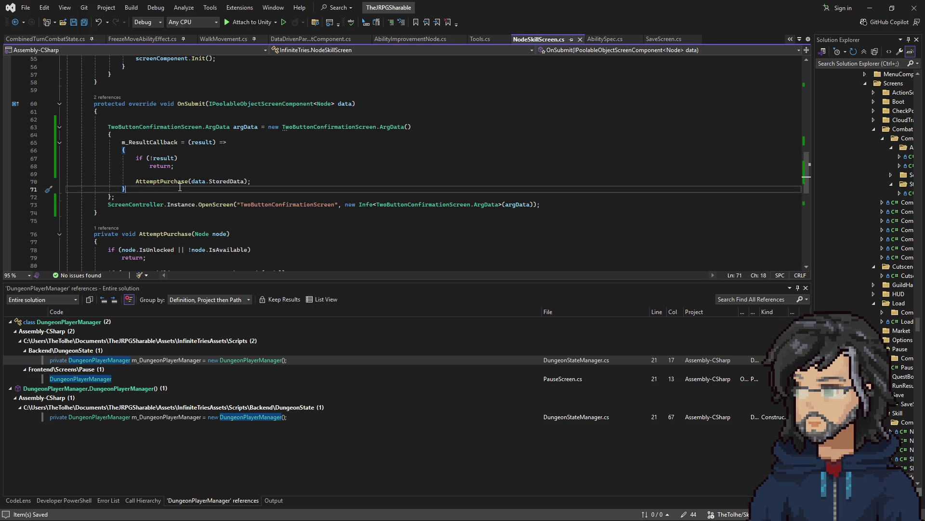
{"action": "left_click", "coordinate": [156, 135]}
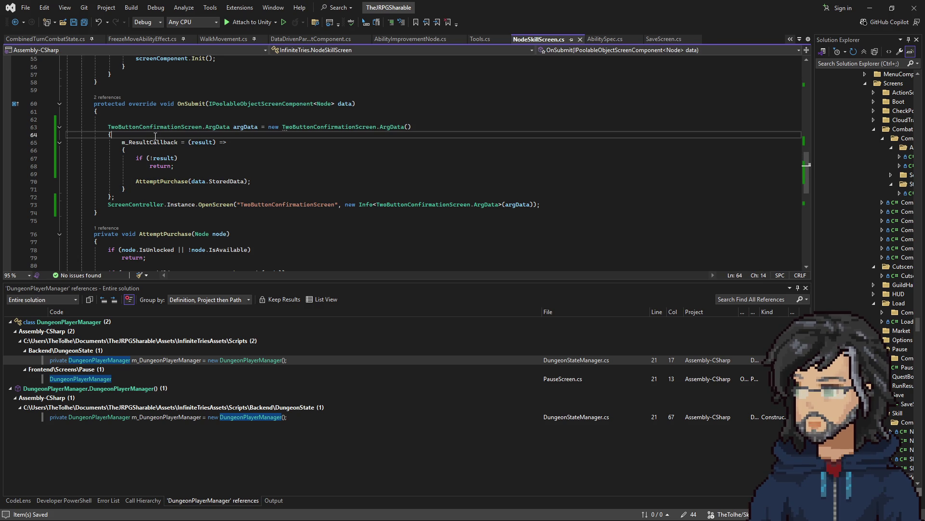
{"action": "key", "text": "Return"}
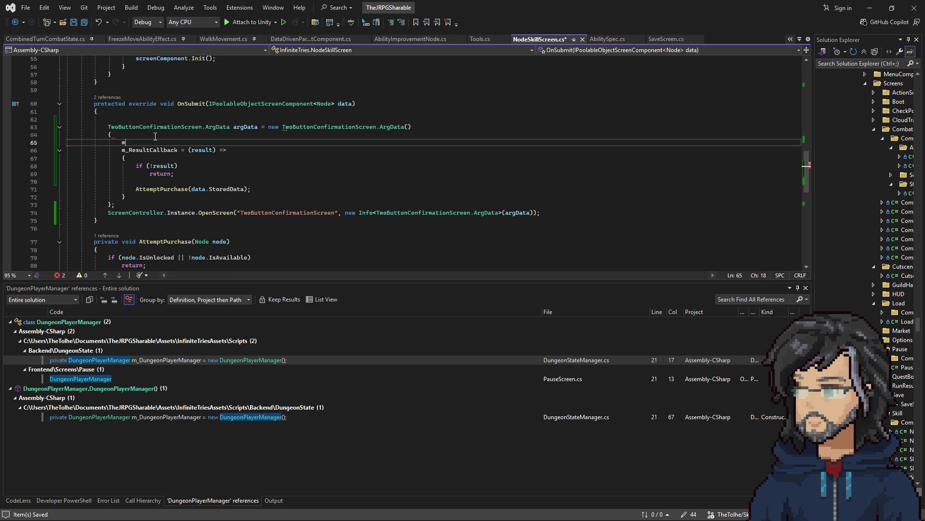
{"action": "type", "text": "_Con"}
{"action": "key", "text": "Tab"}
{"action": "key", "text": "Escape"}
{"action": "type", "text": "\"Purch"}
{"action": "key", "text": "BackSpace"}
{"action": "key", "text": "BackSpace"}
{"action": "key", "text": "BackSpace"}
{"action": "key", "text": "BackSpace"}
{"action": "key", "text": "BackSpace"}
{"action": "key", "text": "BackSpace"}
{"action": "key", "text": "Down"}
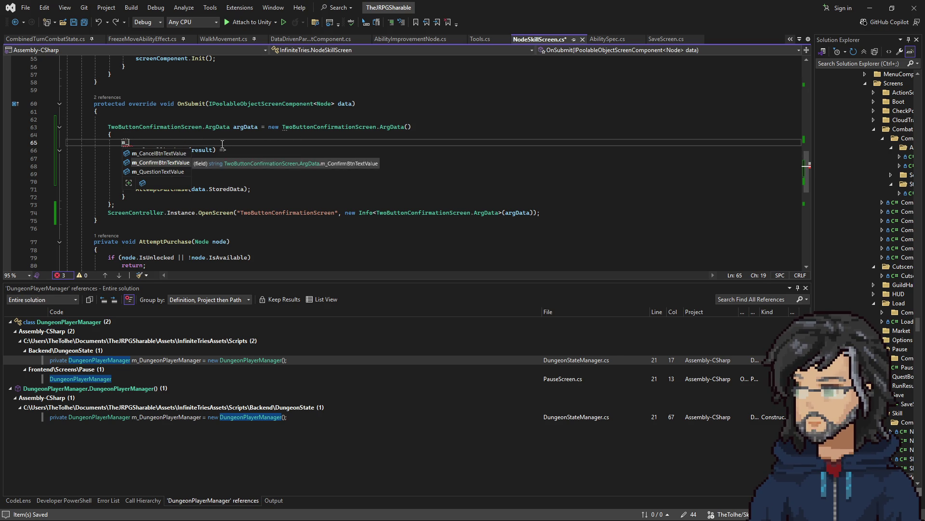
{"action": "key", "text": "Tab"}
{"action": "type", "text": "\""}
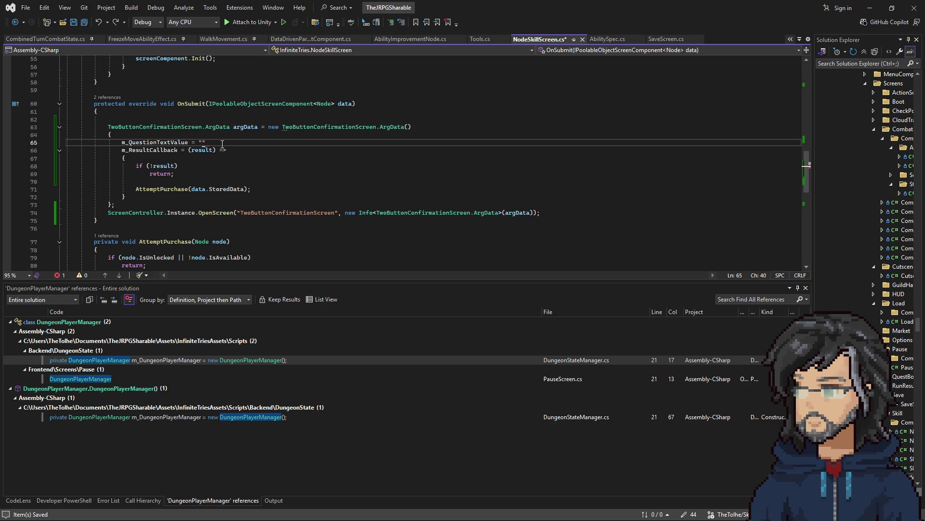
{"action": "type", "text": "Purchase?"}
{"action": "key", "text": "ctrl+s"}
- Add the missing comma after the question text line and save again
{"action": "left_click", "coordinate": [243, 142]}
{"action": "key", "text": "ctrl+z"}
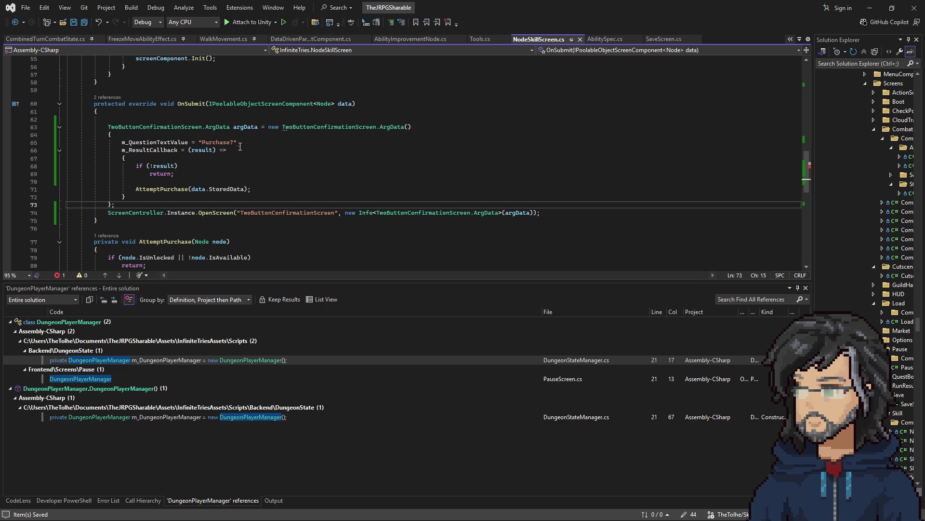
{"action": "left_click", "coordinate": [249, 142]}
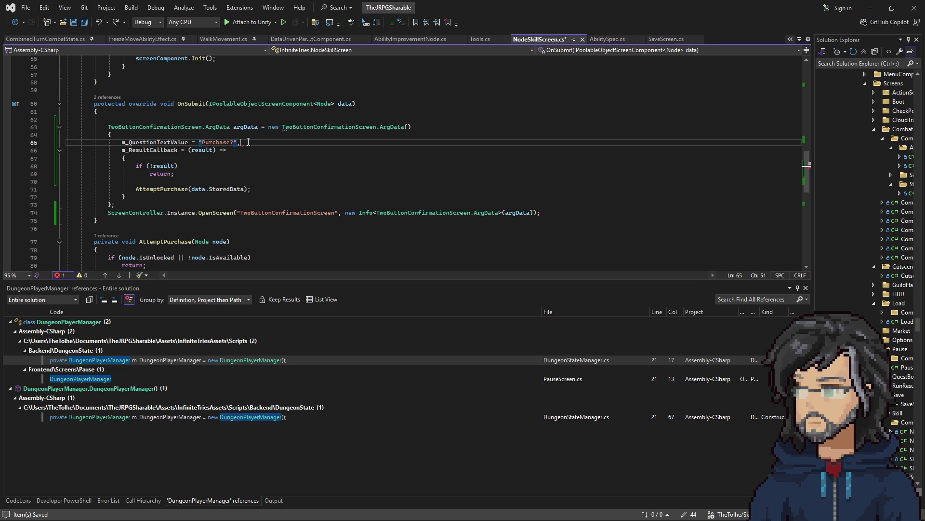
{"action": "left_click", "coordinate": [287, 154]}
{"action": "key", "text": "ctrl+s"}
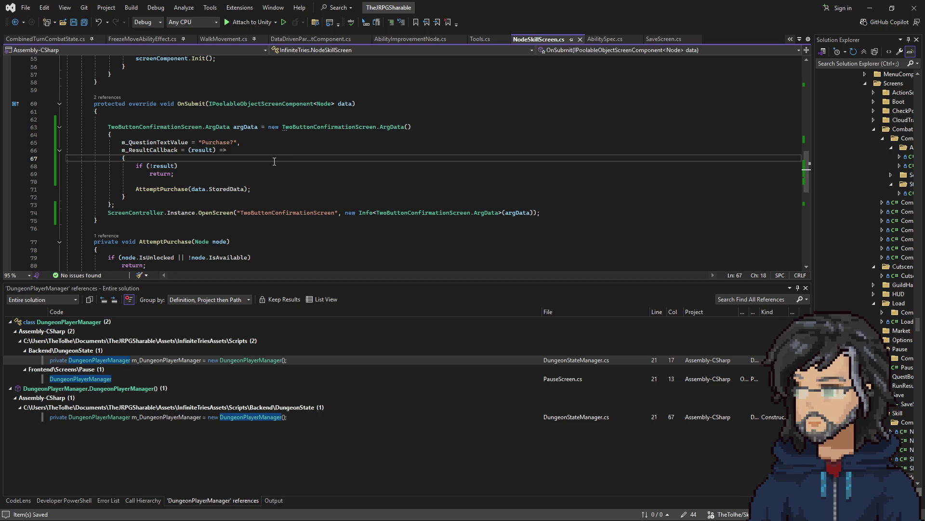
- Review the finished OnSubmit confirmation code, then switch to the Unity editor
{"action": "left_click", "coordinate": [261, 173]}
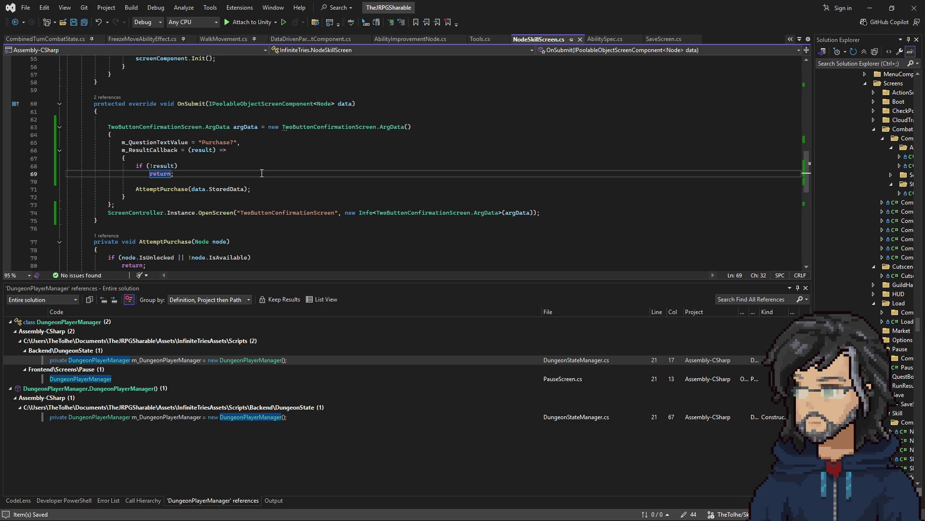
{"action": "scroll", "coordinate": [261, 171], "scroll_direction": "down", "scroll_amount": 3}
{"action": "scroll", "coordinate": [257, 213], "scroll_direction": "up", "scroll_amount": 3}
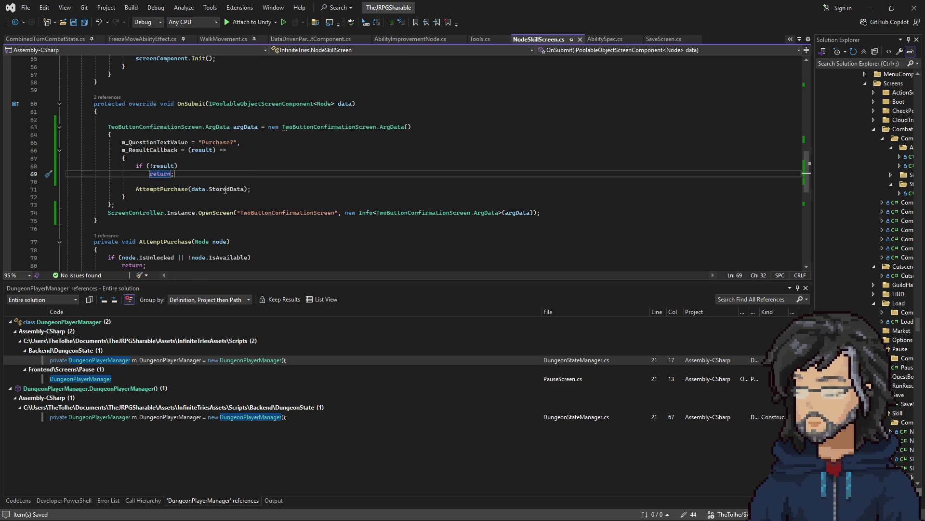
{"action": "mouse_move", "coordinate": [272, 213]}
{"action": "left_mouse_down"}
{"action": "mouse_move", "coordinate": [330, 212]}
{"action": "mouse_move", "coordinate": [98, 221]}
{"action": "mouse_move", "coordinate": [306, 213]}
{"action": "left_mouse_up"}
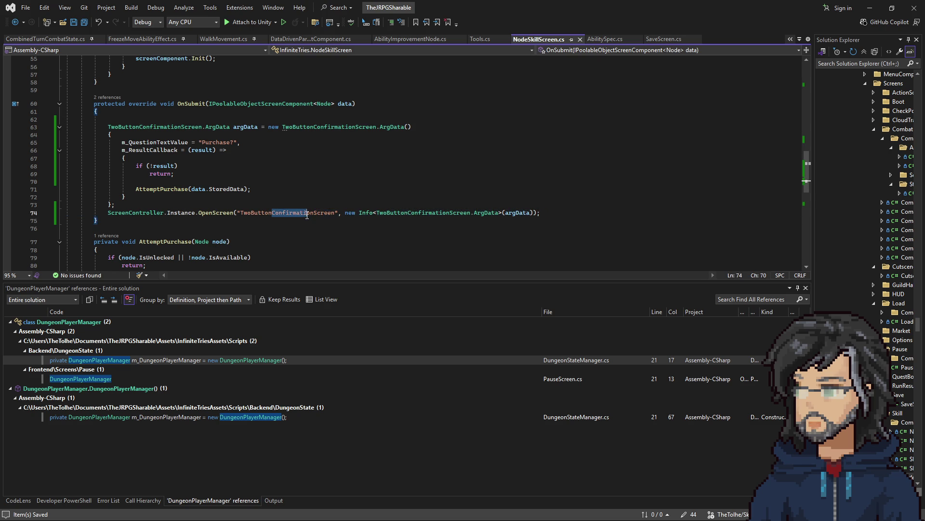
{"action": "left_click", "coordinate": [298, 197]}
{"action": "key", "text": "Down"}
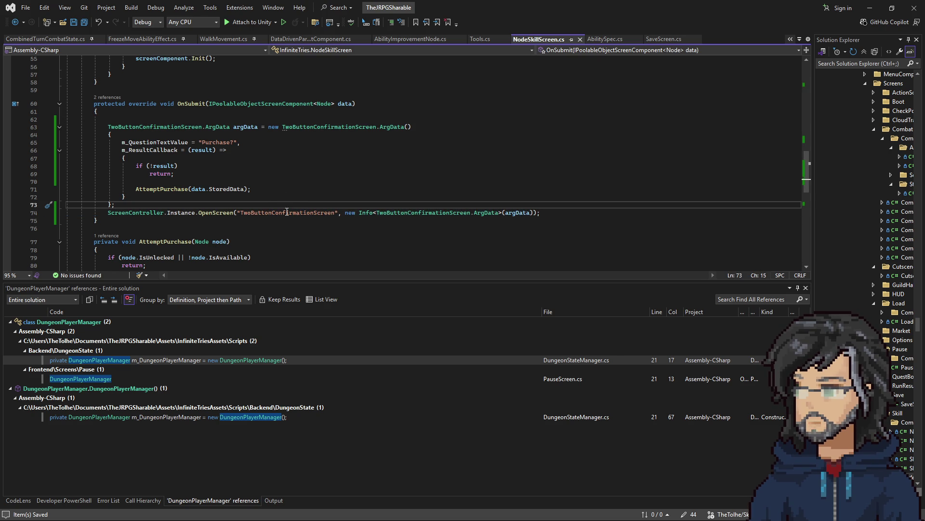
{"action": "scroll", "coordinate": [285, 186], "scroll_direction": "up", "scroll_amount": 2}
{"action": "scroll", "coordinate": [241, 173], "scroll_direction": "down", "scroll_amount": 4}
{"action": "scroll", "coordinate": [192, 164], "scroll_direction": "up", "scroll_amount": 4}
{"action": "left_click", "coordinate": [125, 155]}
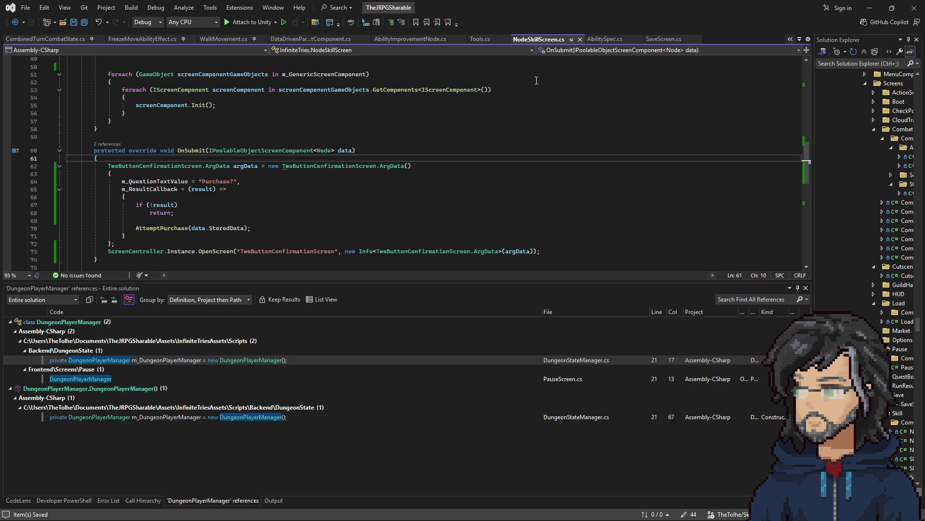
{"action": "key", "text": "alt+Tab"}
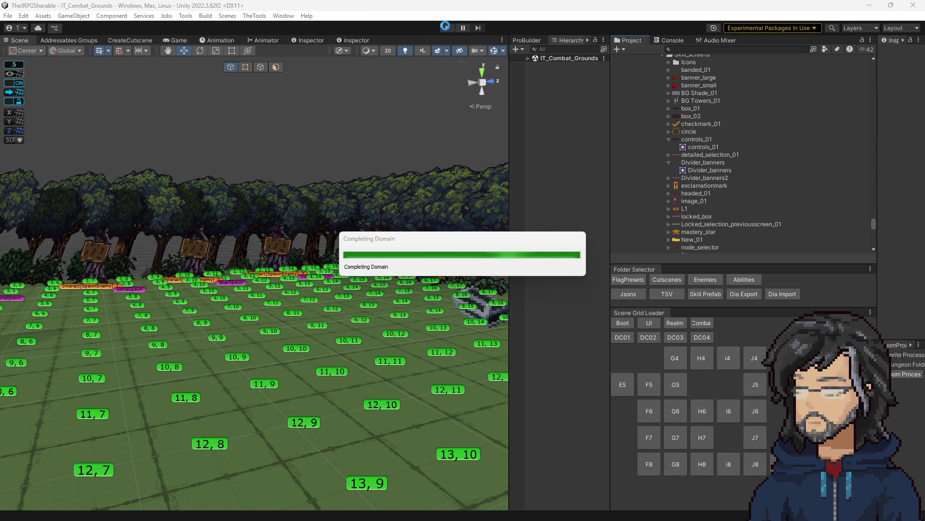
- Press Play to run the combat grounds scene with the recompiled scripts
{"action": "left_click", "coordinate": [448, 27]}
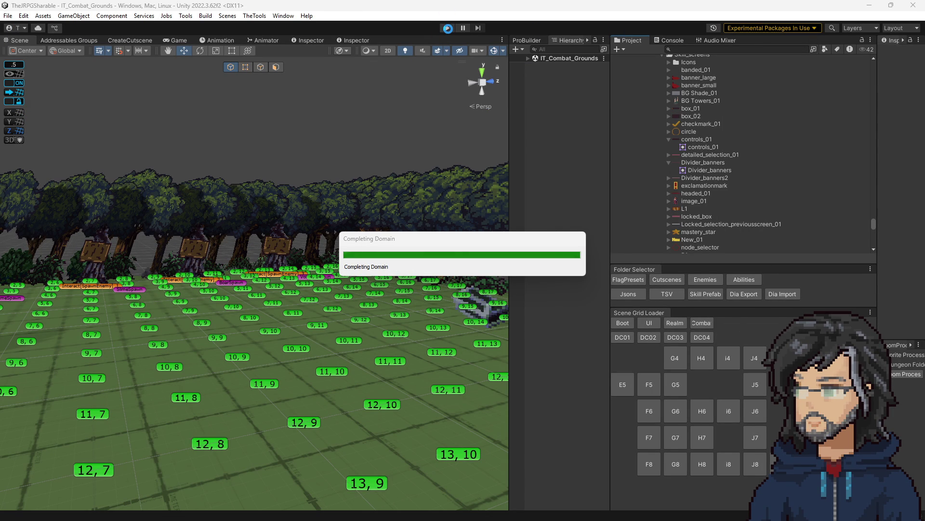
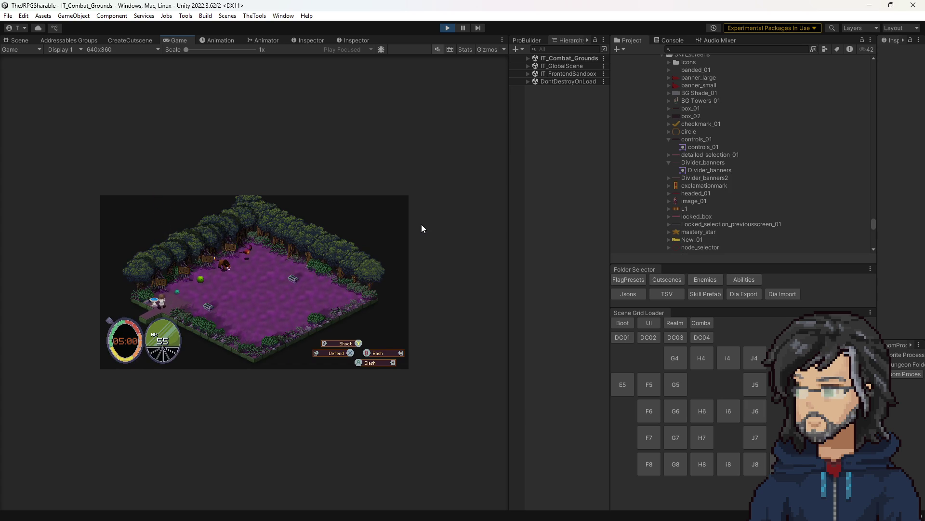
- Browse the Sword Slash skill tree in-game, then view the Scene in 2D mode
{"action": "key", "text": "Return"}
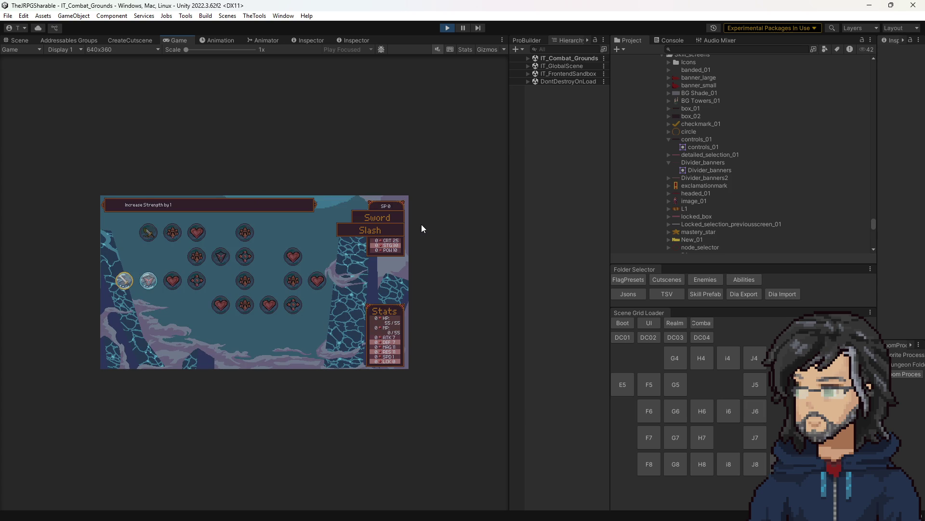
{"action": "key", "text": "Left"}
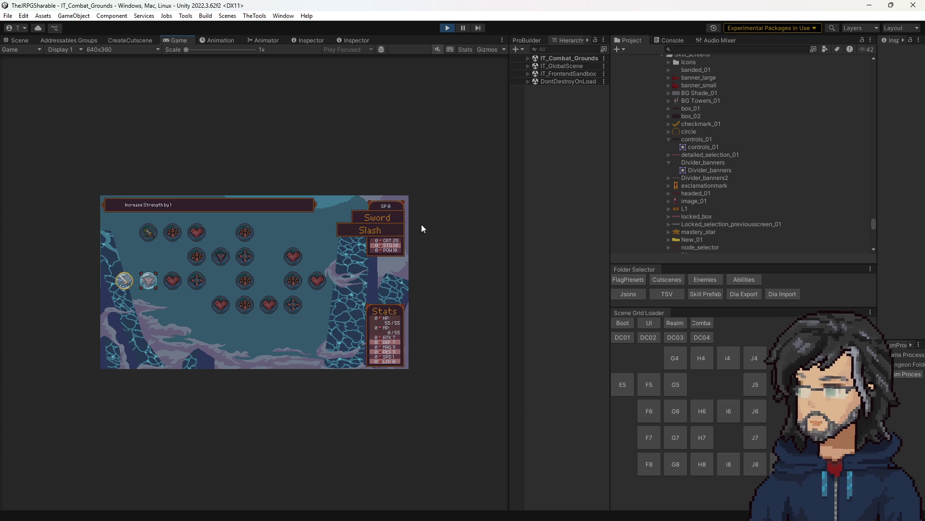
{"action": "left_click", "coordinate": [22, 40]}
{"action": "scroll", "coordinate": [238, 244], "scroll_direction": "down", "scroll_amount": 3}
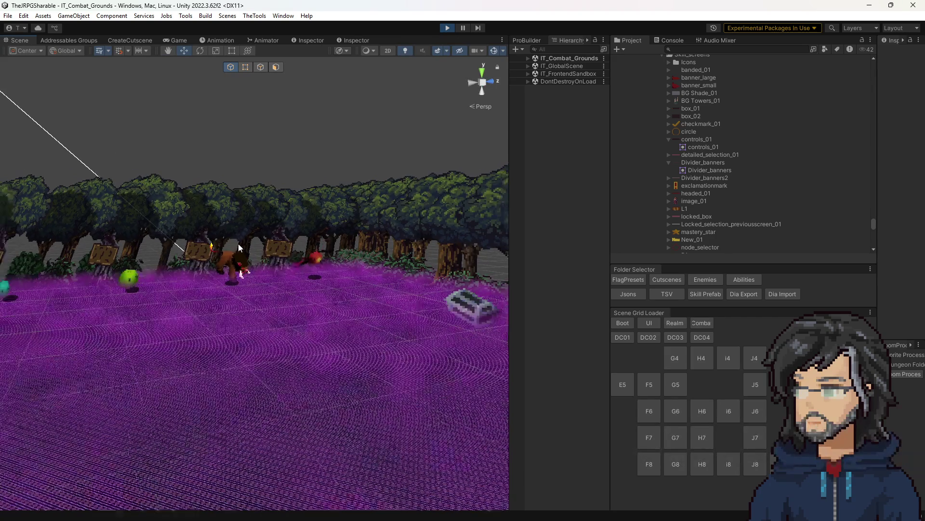
{"action": "left_click", "coordinate": [393, 50]}
{"action": "scroll", "coordinate": [381, 143], "scroll_direction": "down", "scroll_amount": 3}
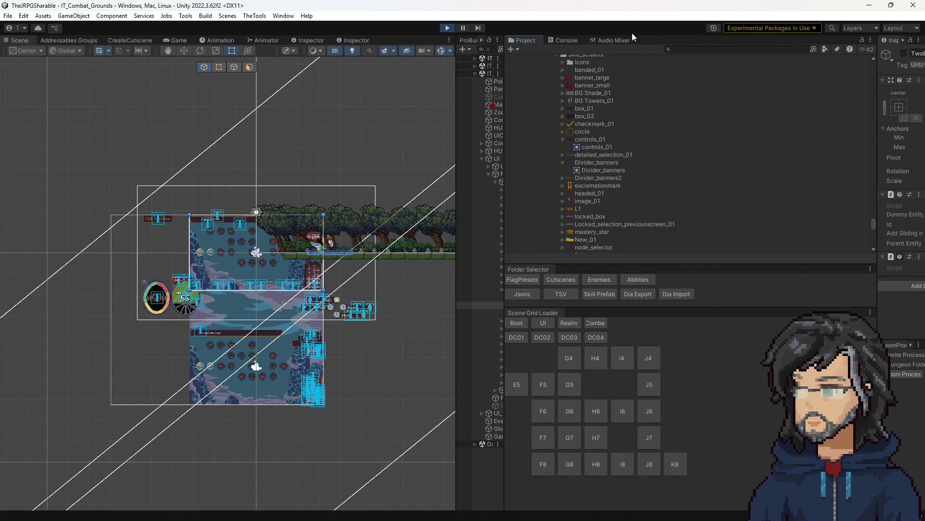
- Show the Console, resize the Hierarchy, restore the Project panel, and stop play mode
{"action": "left_click", "coordinate": [562, 40]}
{"action": "mouse_move", "coordinate": [504, 126]}
{"action": "left_mouse_down"}
{"action": "mouse_move", "coordinate": [646, 135]}
{"action": "mouse_move", "coordinate": [591, 150]}
{"action": "left_mouse_up"}
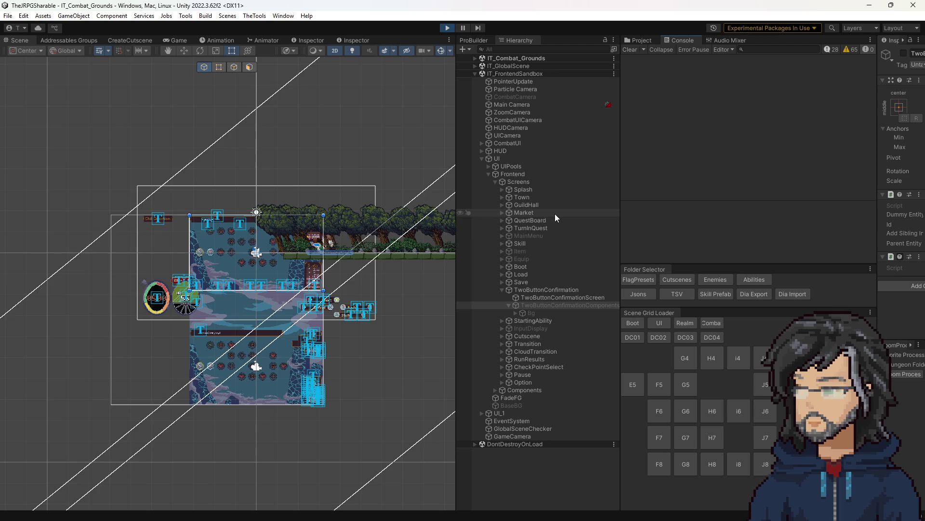
{"action": "left_click_drag", "start_coordinate": [622, 161], "coordinate": [556, 144]}
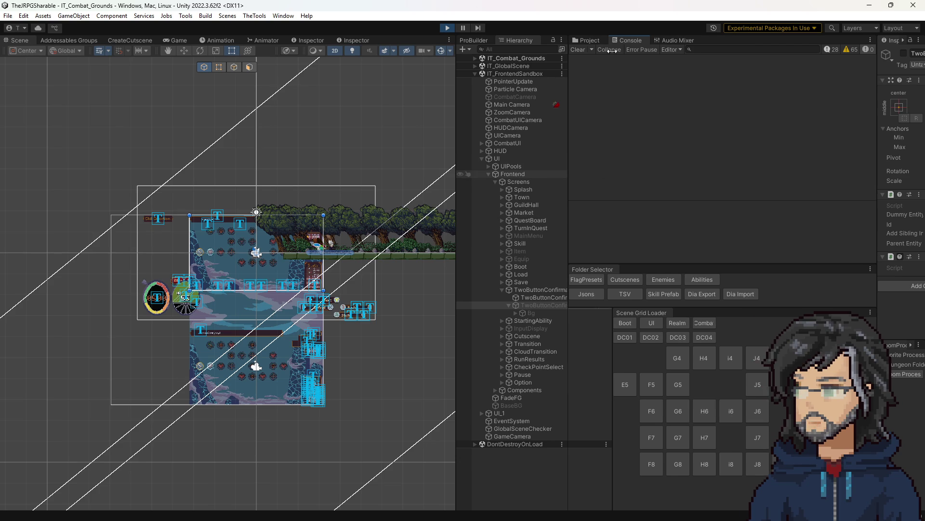
{"action": "left_click", "coordinate": [445, 28]}
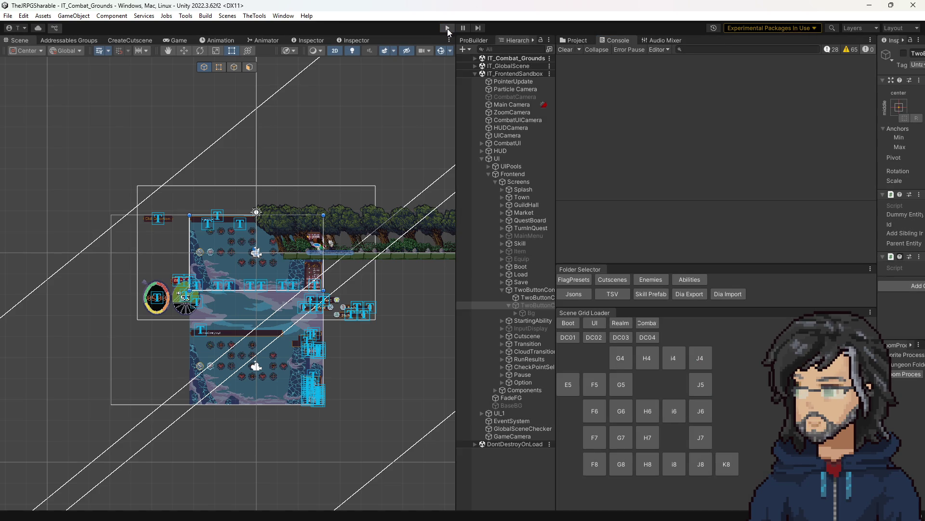
{"action": "left_click", "coordinate": [582, 40]}
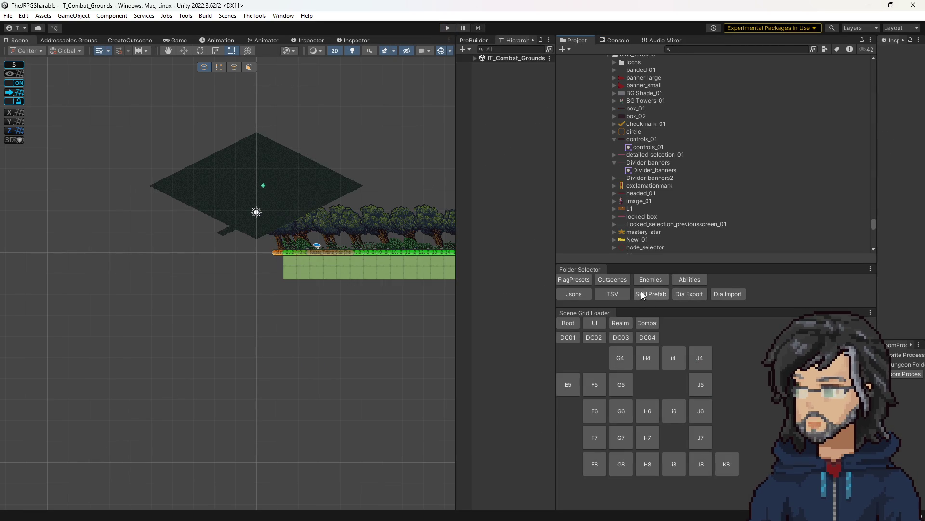
- Inspect the OpenSave sequence in the Cutscenes folder with a widened Inspector
{"action": "left_click", "coordinate": [613, 279]}
{"action": "scroll", "coordinate": [613, 150], "scroll_direction": "down", "scroll_amount": 6}
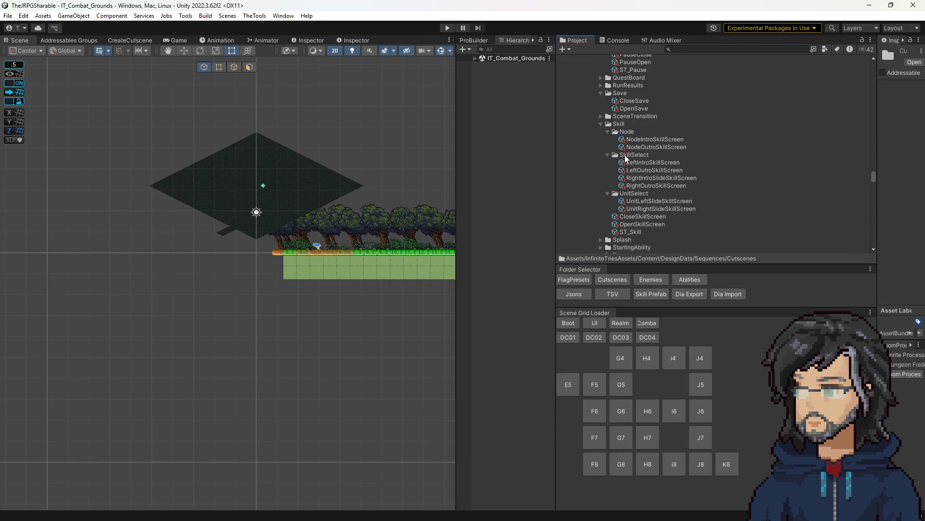
{"action": "scroll", "coordinate": [612, 213], "scroll_direction": "up", "scroll_amount": 8}
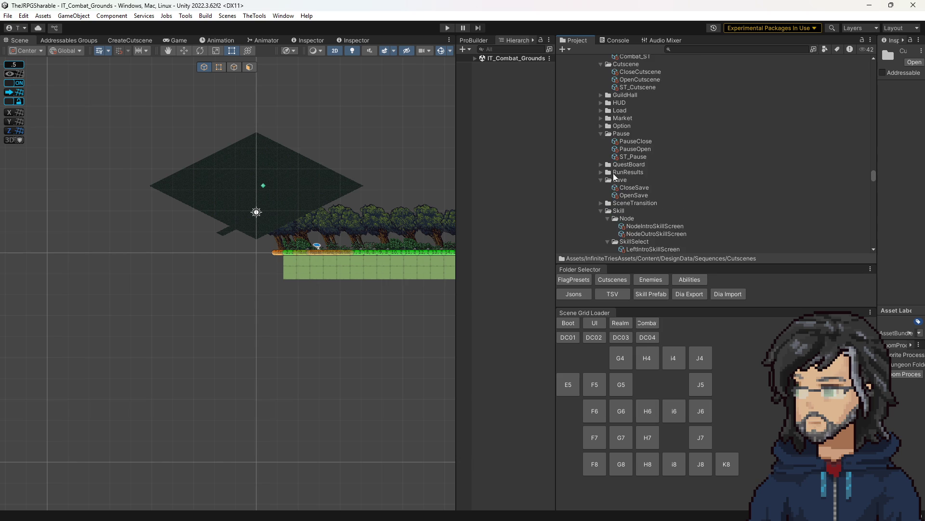
{"action": "scroll", "coordinate": [601, 172], "scroll_direction": "down", "scroll_amount": 6}
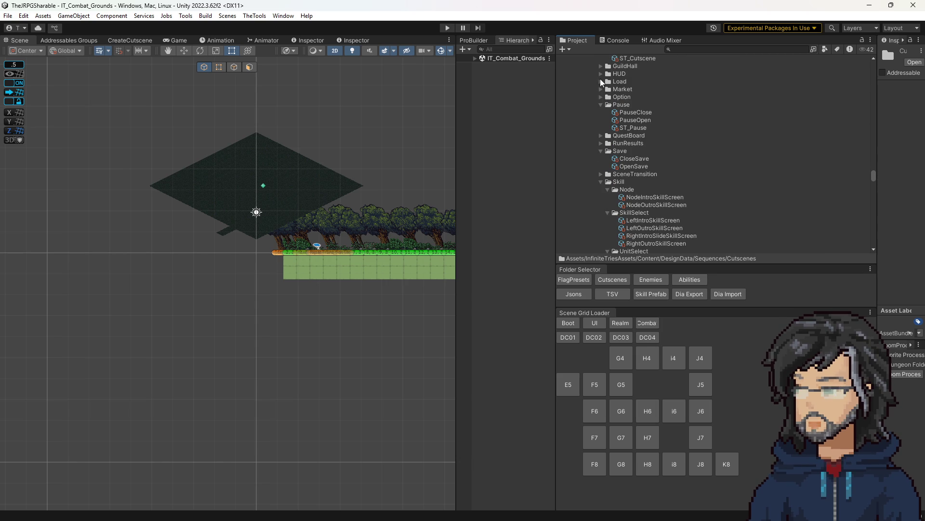
{"action": "left_click", "coordinate": [631, 166]}
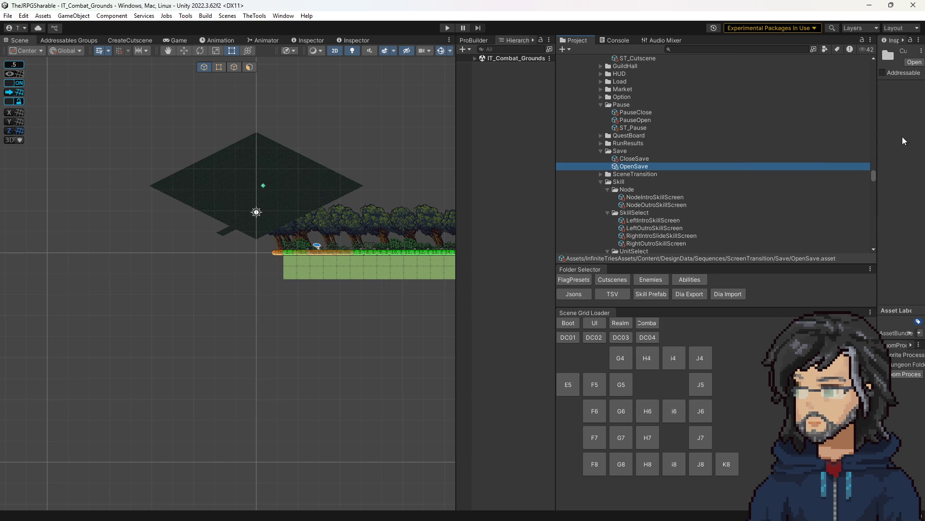
{"action": "mouse_move", "coordinate": [876, 129]}
{"action": "left_mouse_down"}
{"action": "mouse_move", "coordinate": [611, 144]}
{"action": "mouse_move", "coordinate": [546, 158]}
{"action": "left_mouse_up"}
{"action": "scroll", "coordinate": [669, 204], "scroll_direction": "down", "scroll_amount": 3}
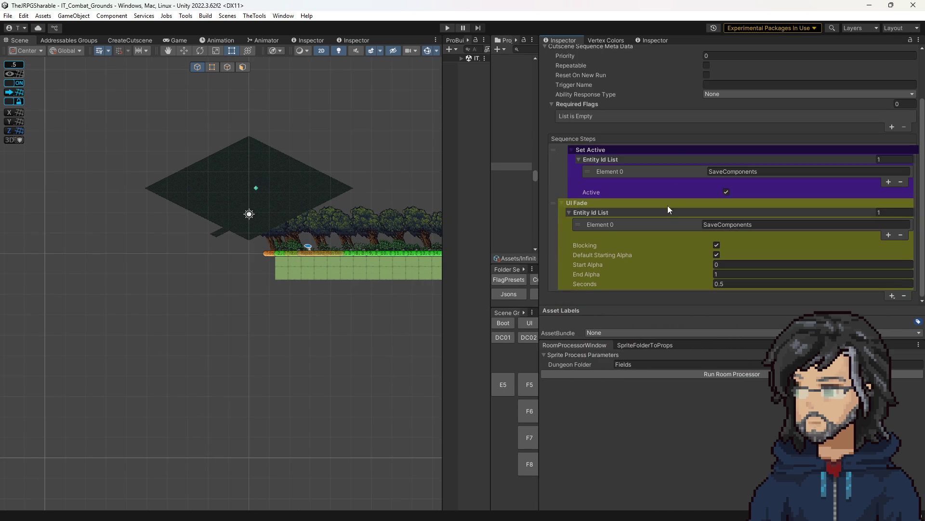
- Widen the Project panel, select ScreenTransition and open its Search Close dropdown
{"action": "mouse_move", "coordinate": [538, 162]}
{"action": "left_mouse_down"}
{"action": "mouse_move", "coordinate": [747, 164]}
{"action": "mouse_move", "coordinate": [666, 166]}
{"action": "left_mouse_up"}
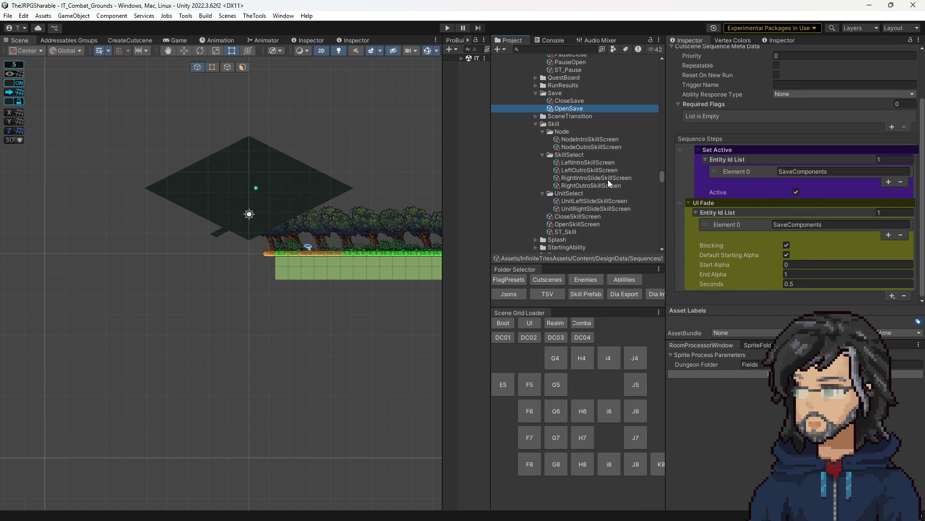
{"action": "scroll", "coordinate": [564, 211], "scroll_direction": "down", "scroll_amount": 3}
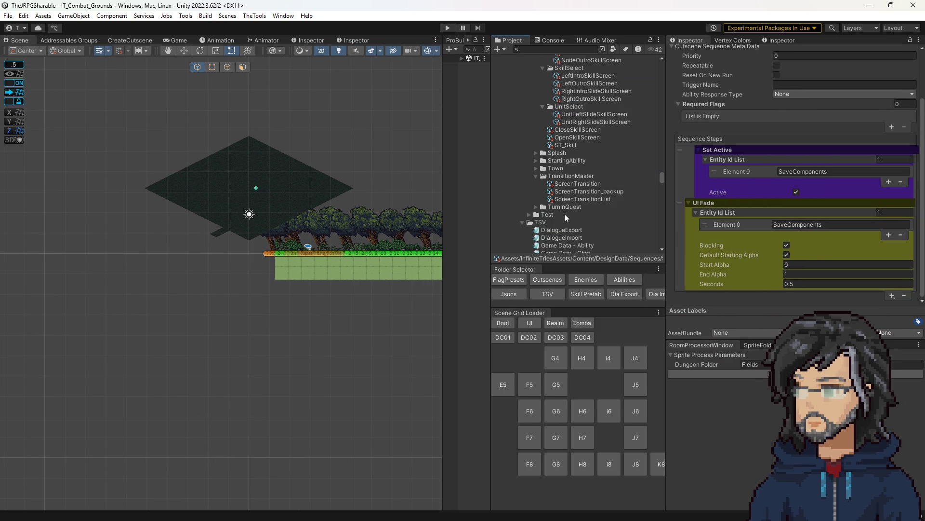
{"action": "left_click", "coordinate": [566, 185]}
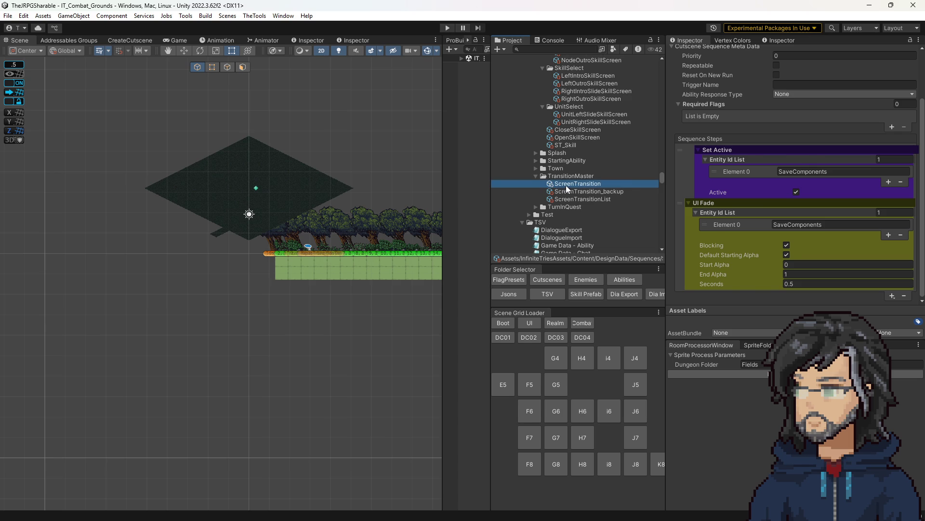
{"action": "left_click", "coordinate": [784, 117]}
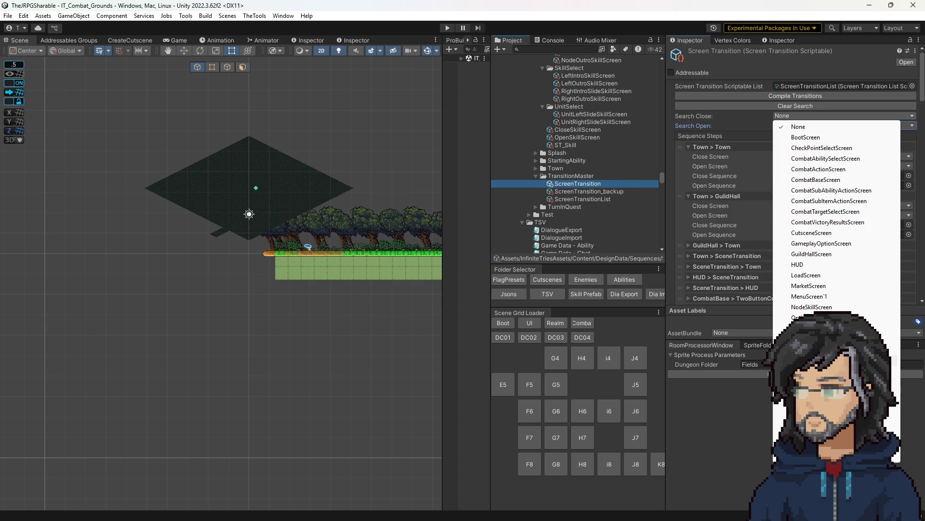
- Filter transitions by SaveScreen and expand the Save > TwoButtonConfirmation entry
{"action": "left_click", "coordinate": [814, 360]}
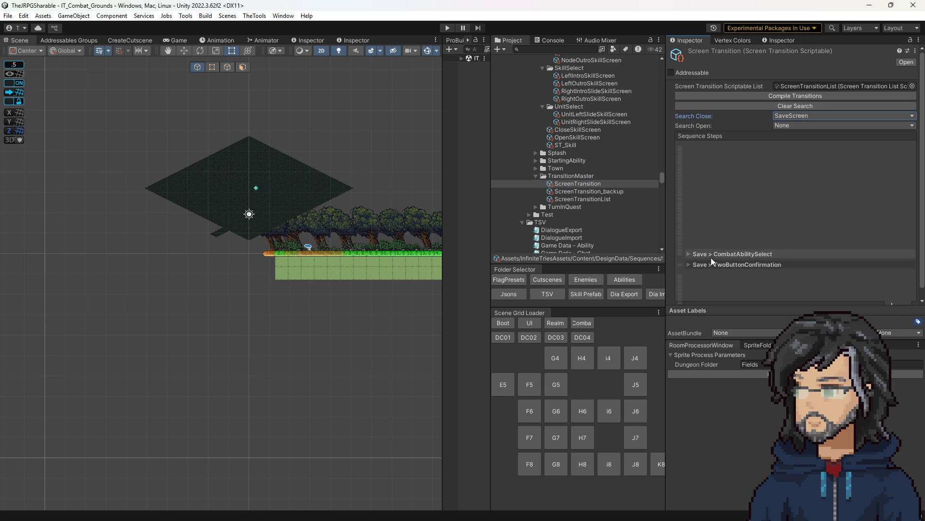
{"action": "left_click", "coordinate": [690, 264]}
{"action": "scroll", "coordinate": [696, 260], "scroll_direction": "down", "scroll_amount": 2}
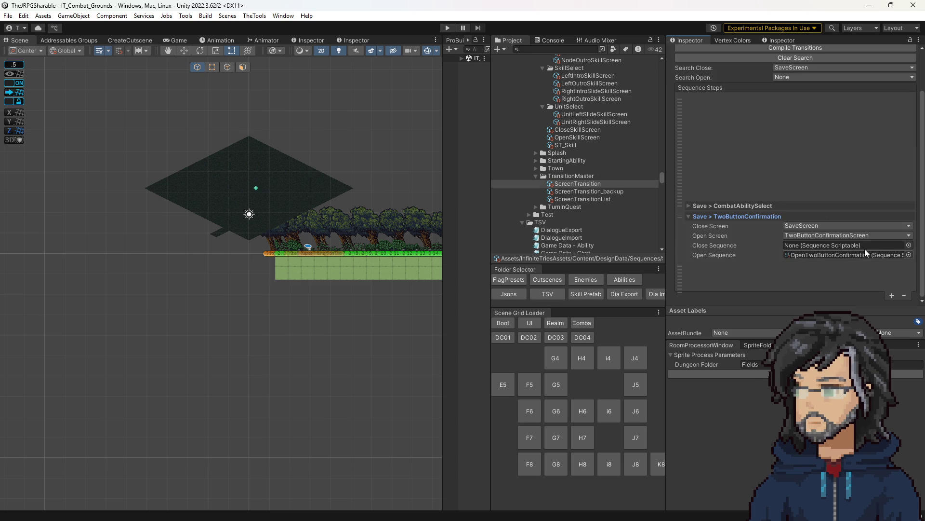
{"action": "scroll", "coordinate": [592, 197], "scroll_direction": "up", "scroll_amount": 4}
{"action": "scroll", "coordinate": [593, 196], "scroll_direction": "up", "scroll_amount": 10}
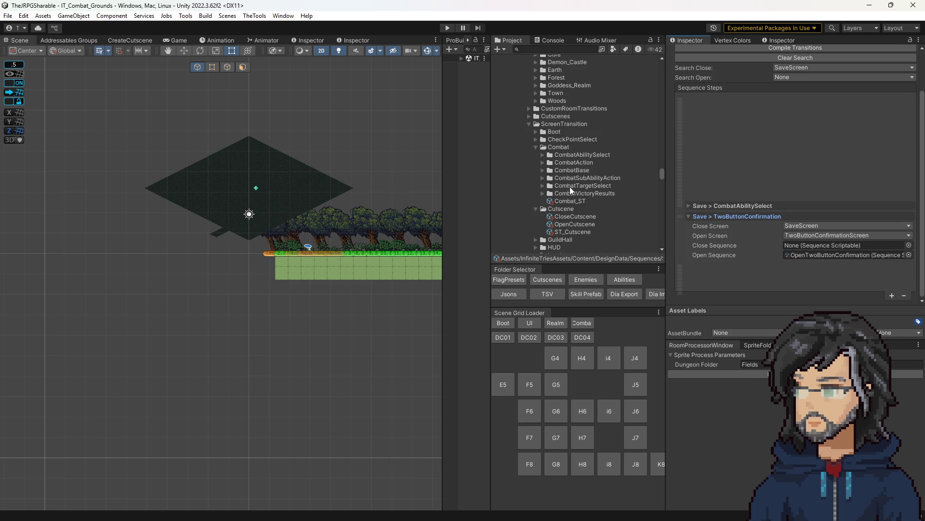
- Collapse the Combat, Cutscene and Pause folders and select the pinged OpenTwoButtonConfirmation sequence
{"action": "left_click", "coordinate": [535, 147]}
{"action": "left_click", "coordinate": [536, 155]}
{"action": "left_click", "coordinate": [535, 202]}
{"action": "left_click", "coordinate": [826, 254]}
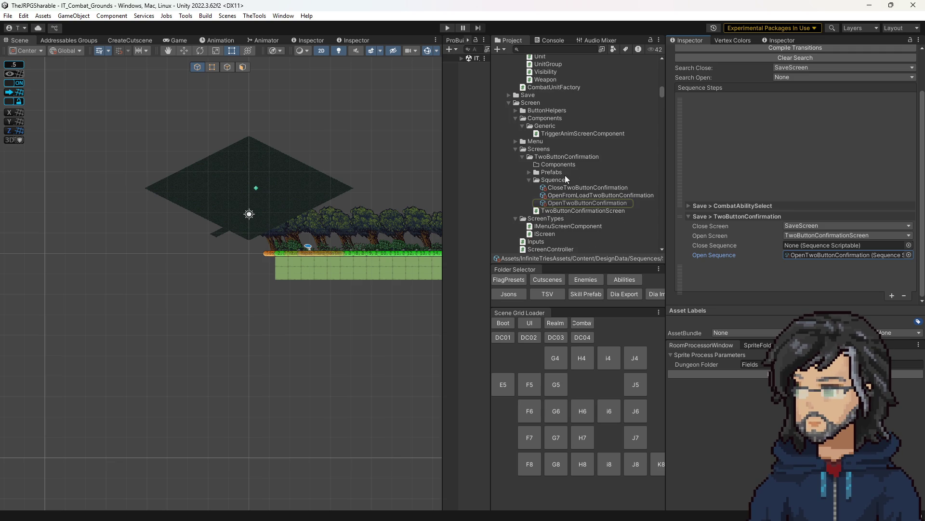
{"action": "left_click", "coordinate": [522, 156]}
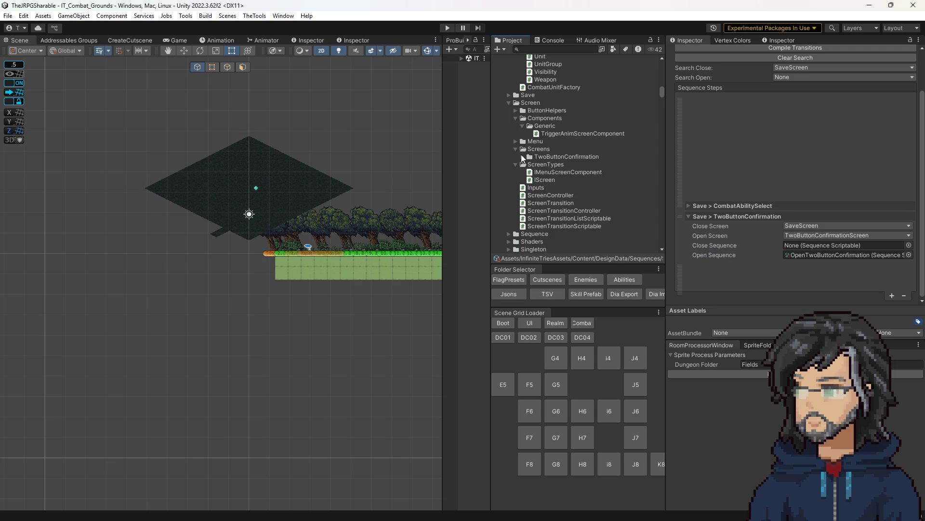
{"action": "left_click", "coordinate": [522, 156]}
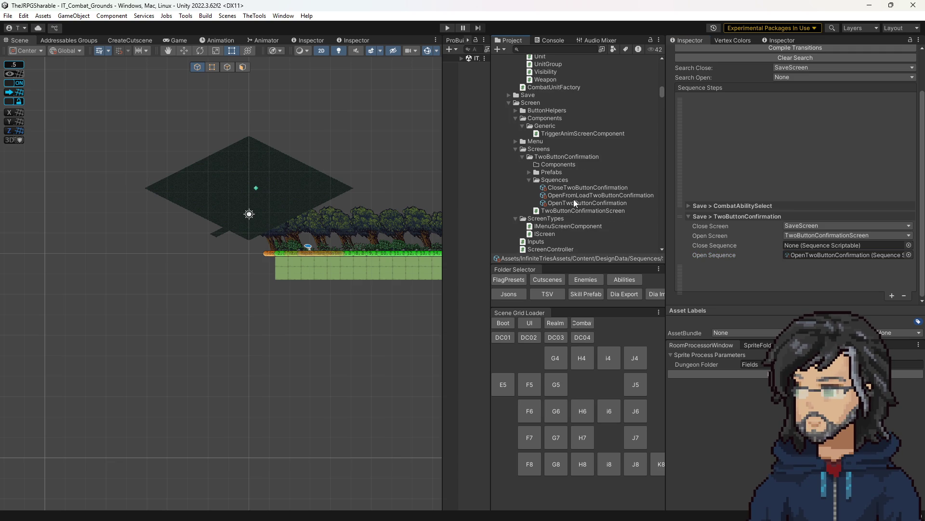
{"action": "left_click", "coordinate": [839, 255]}
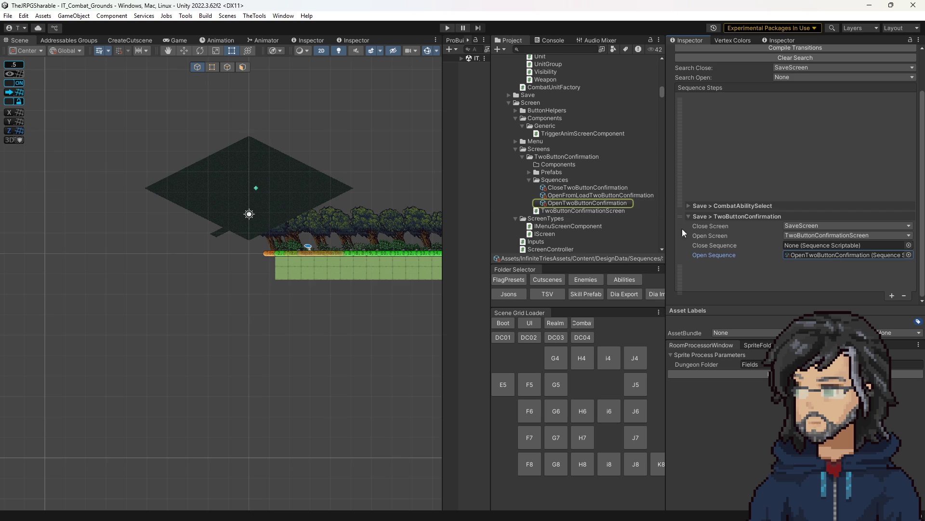
{"action": "left_click", "coordinate": [612, 202]}
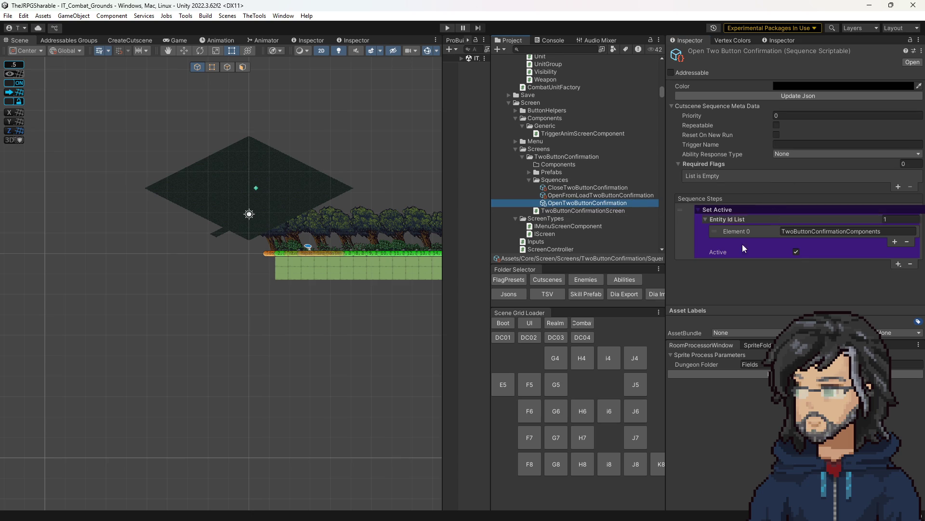
- Compare the OpenFromLoad, Close and Open TwoButtonConfirmation sequences in the Inspector
{"action": "left_click", "coordinate": [583, 196]}
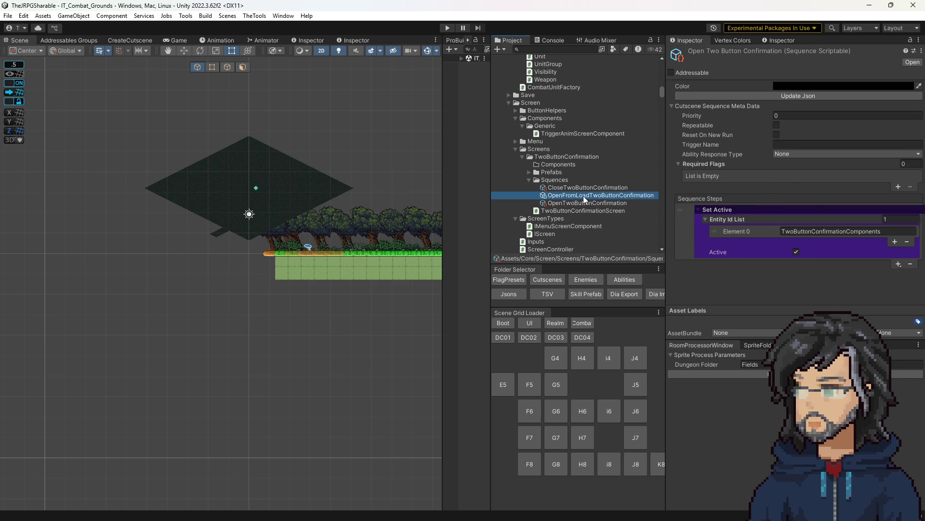
{"action": "left_click", "coordinate": [585, 188]}
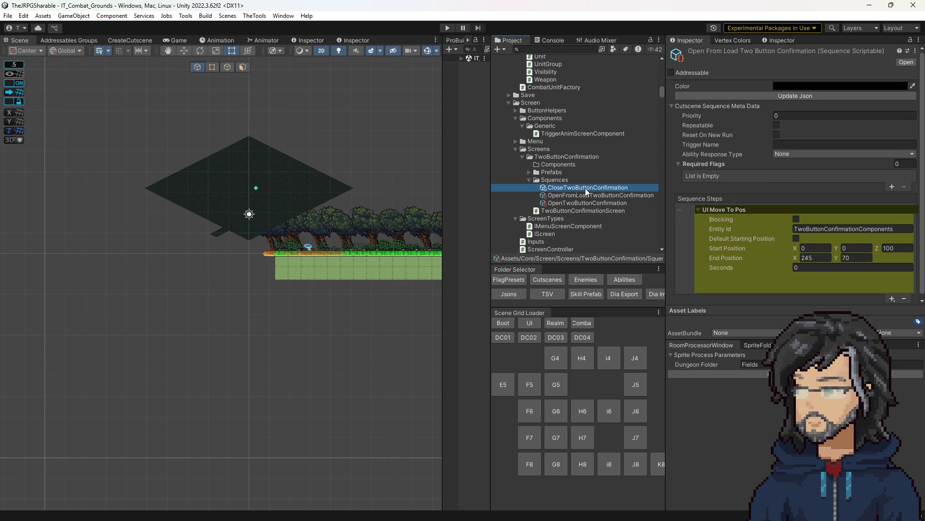
{"action": "left_click", "coordinate": [582, 197]}
{"action": "left_click", "coordinate": [577, 204]}
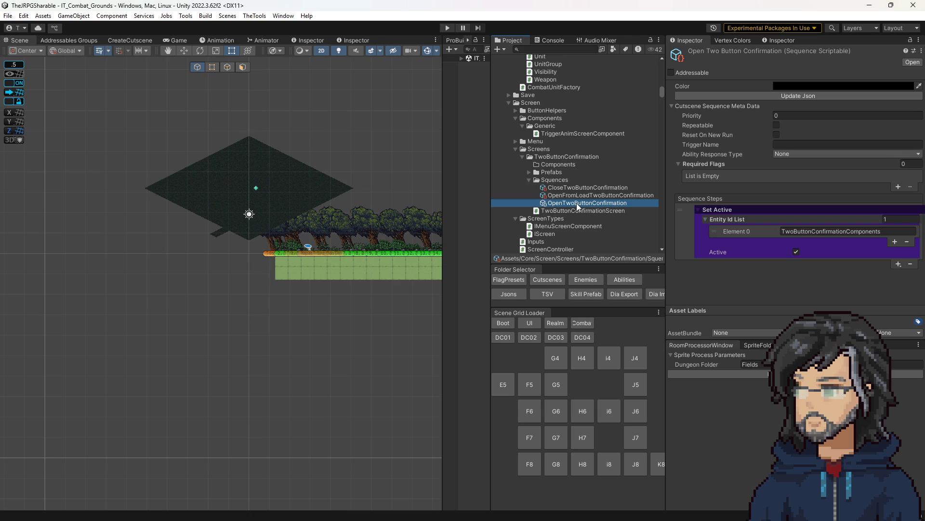
{"action": "scroll", "coordinate": [572, 212], "scroll_direction": "down", "scroll_amount": 5}
{"action": "scroll", "coordinate": [549, 192], "scroll_direction": "up", "scroll_amount": 8}
{"action": "scroll", "coordinate": [514, 183], "scroll_direction": "down", "scroll_amount": 8}
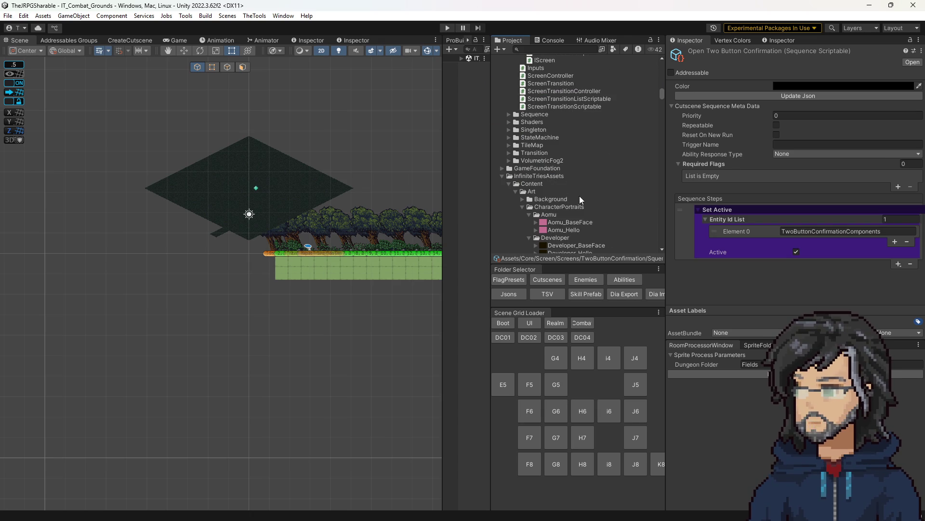
{"action": "scroll", "coordinate": [578, 197], "scroll_direction": "up", "scroll_amount": 5}
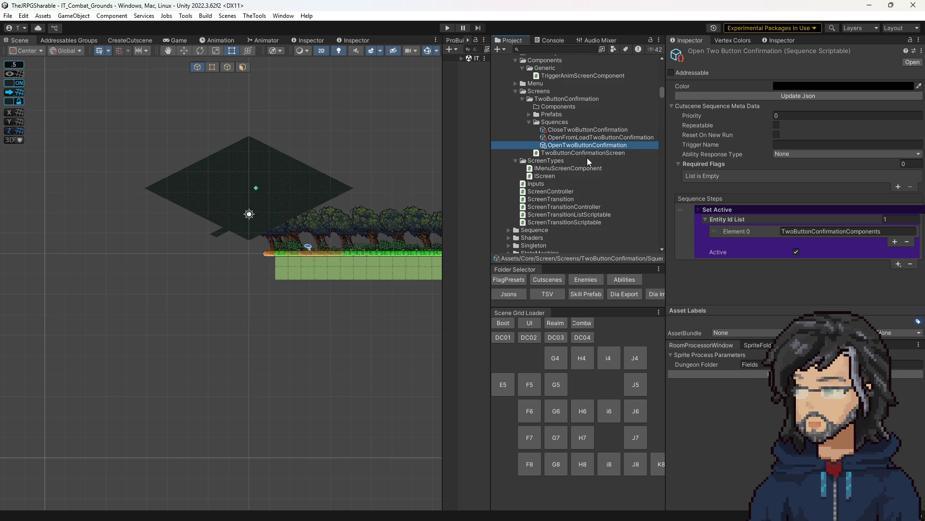
{"action": "left_click", "coordinate": [592, 137]}
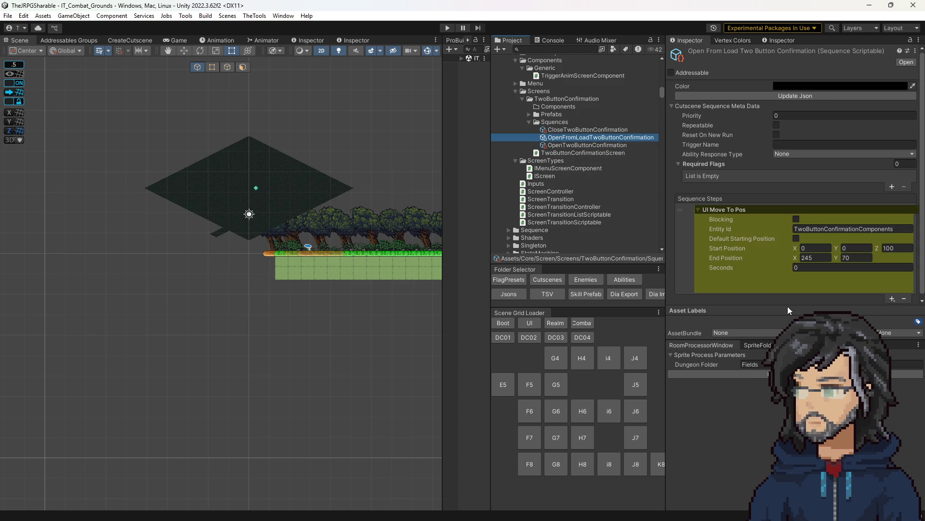
- Scroll down to the Cutscenes sequences folder and its Skill group
{"action": "scroll", "coordinate": [581, 186], "scroll_direction": "down", "scroll_amount": 15}
{"action": "scroll", "coordinate": [588, 207], "scroll_direction": "down", "scroll_amount": 2}
{"action": "left_click", "coordinate": [548, 279]}
{"action": "scroll", "coordinate": [588, 203], "scroll_direction": "down", "scroll_amount": 3}
{"action": "scroll", "coordinate": [570, 176], "scroll_direction": "up", "scroll_amount": 3}
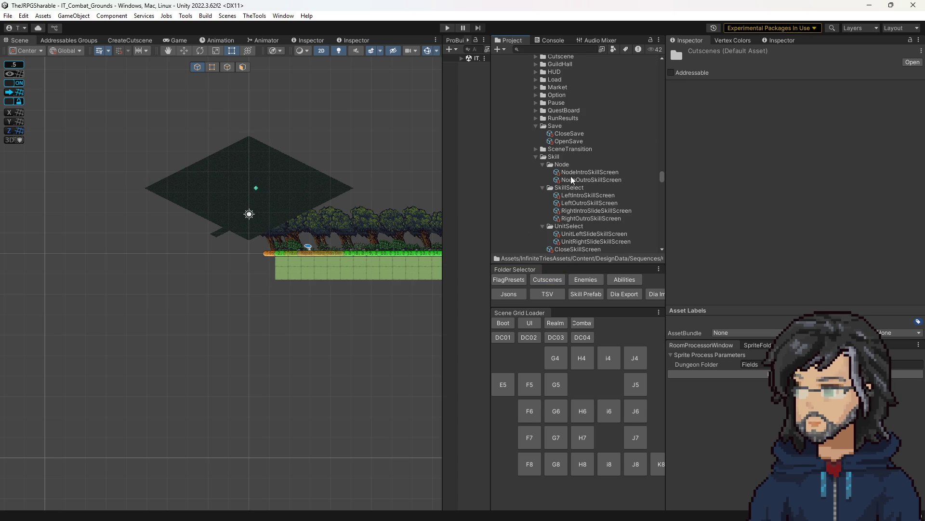
{"action": "scroll", "coordinate": [559, 193], "scroll_direction": "down", "scroll_amount": 3}
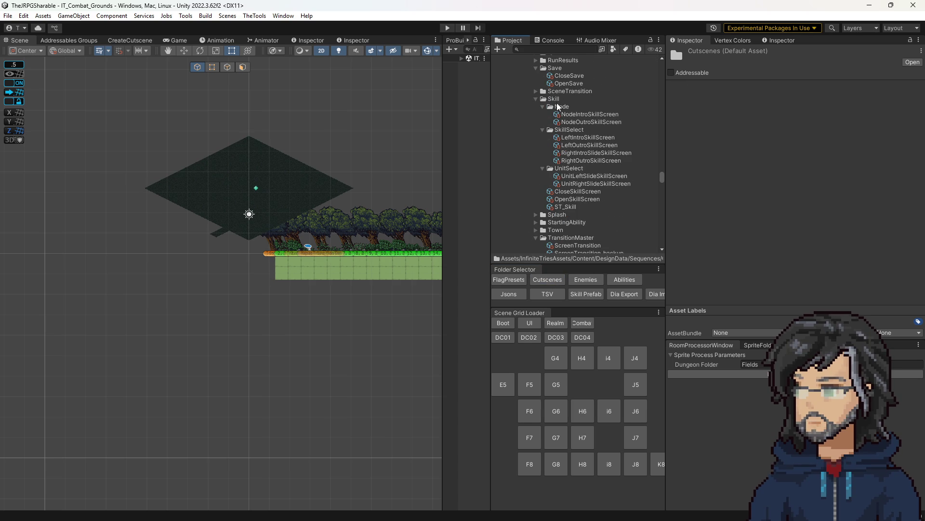
- Create a folder named TwoButtonConfirmation inside the Skill folder
{"action": "right_click", "coordinate": [554, 100]}
{"action": "mouse_move", "coordinate": [630, 104]}
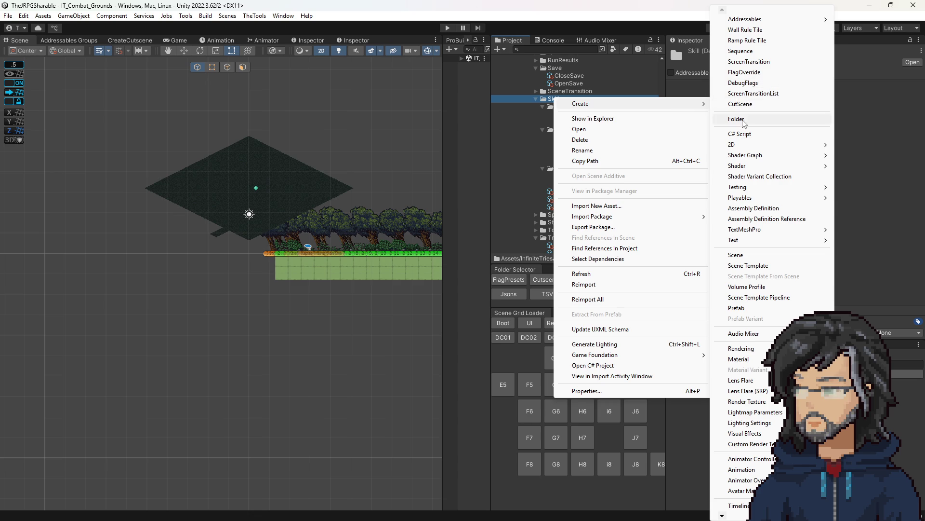
{"action": "left_click", "coordinate": [743, 120]}
{"action": "type", "text": "Y"}
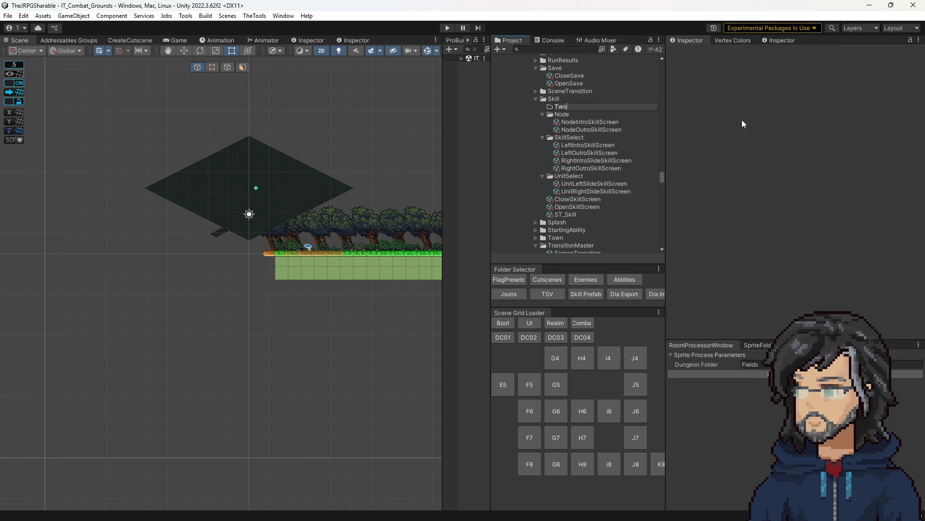
{"action": "type", "text": "But"}
{"action": "type", "text": "Confirmation"}
- Select the new TwoButtonConfirmation folder and browse up to the WildBoar and Characters folders
{"action": "right_click", "coordinate": [572, 169]}
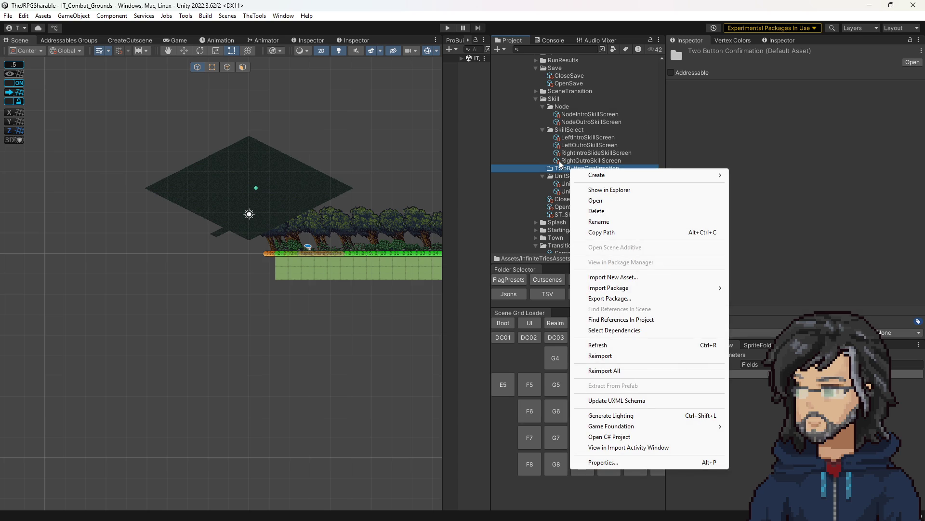
{"action": "left_click", "coordinate": [560, 161]}
{"action": "left_click", "coordinate": [576, 169]}
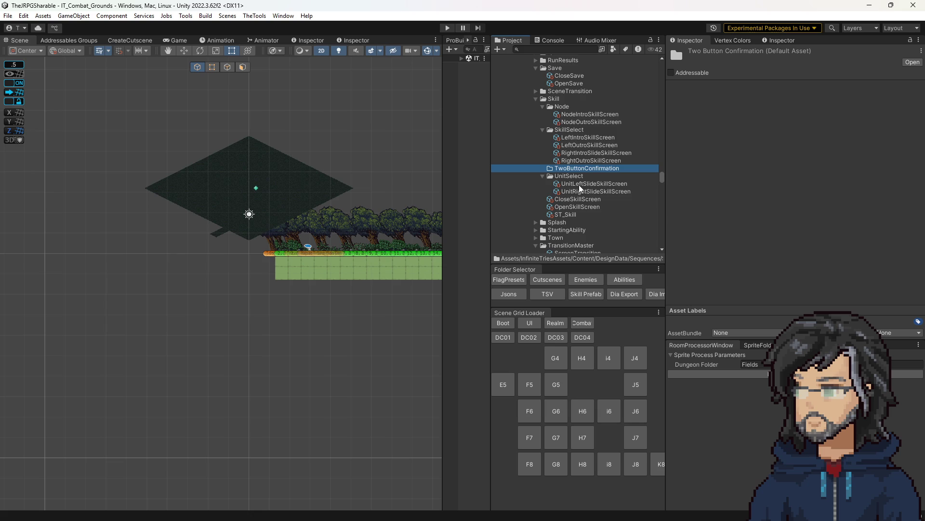
{"action": "scroll", "coordinate": [588, 183], "scroll_direction": "up", "scroll_amount": 10}
{"action": "scroll", "coordinate": [598, 177], "scroll_direction": "up", "scroll_amount": 15}
{"action": "scroll", "coordinate": [597, 175], "scroll_direction": "up", "scroll_amount": 10}
{"action": "left_click", "coordinate": [593, 170]}
{"action": "scroll", "coordinate": [592, 170], "scroll_direction": "down", "scroll_amount": 5}
{"action": "key", "text": "Left"}
{"action": "key", "text": "Left"}
{"action": "key", "text": "Left"}
{"action": "scroll", "coordinate": [593, 171], "scroll_direction": "down", "scroll_amount": 10}
{"action": "scroll", "coordinate": [594, 173], "scroll_direction": "up", "scroll_amount": 3}
- Select the OpenTwoButtonConfirmation sequence, then expand the new TwoButtonConfirmation folder
{"action": "left_click", "coordinate": [578, 188]}
{"action": "scroll", "coordinate": [594, 212], "scroll_direction": "down", "scroll_amount": 10}
{"action": "scroll", "coordinate": [593, 218], "scroll_direction": "down", "scroll_amount": 15}
{"action": "scroll", "coordinate": [573, 200], "scroll_direction": "down", "scroll_amount": 15}
{"action": "scroll", "coordinate": [570, 208], "scroll_direction": "down", "scroll_amount": 15}
{"action": "scroll", "coordinate": [571, 208], "scroll_direction": "down", "scroll_amount": 10}
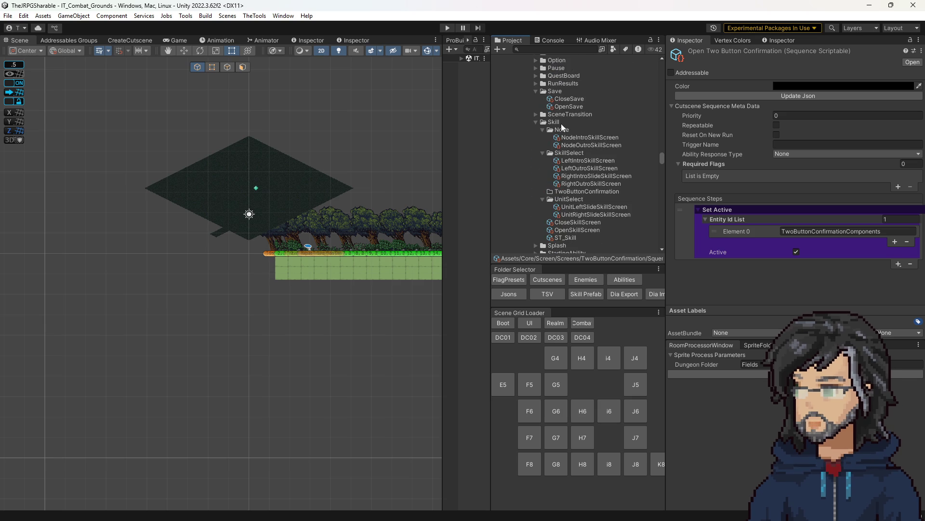
{"action": "double_click", "coordinate": [563, 190]}
- Add a new sequence step to ST_Skill and expand it
{"action": "left_click", "coordinate": [584, 200]}
{"action": "scroll", "coordinate": [576, 212], "scroll_direction": "down", "scroll_amount": 3}
{"action": "scroll", "coordinate": [576, 215], "scroll_direction": "down", "scroll_amount": 3}
{"action": "left_click", "coordinate": [563, 157]}
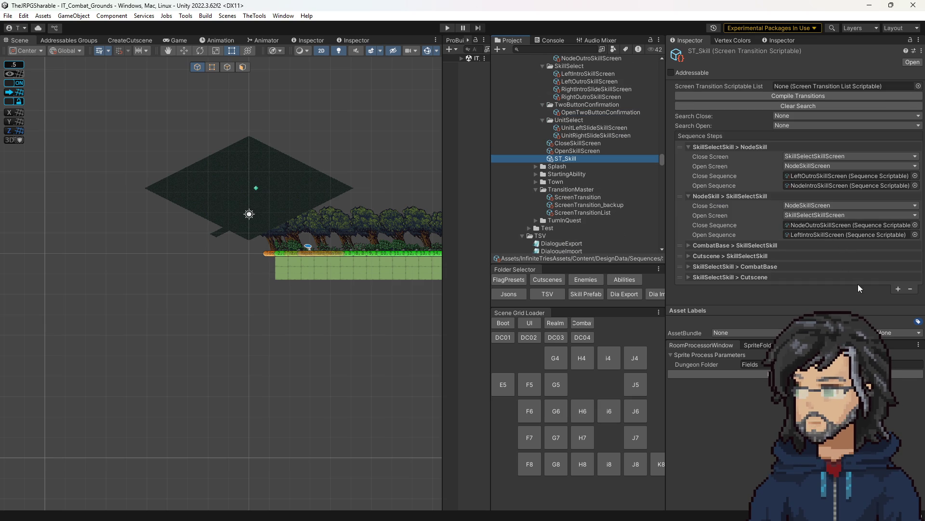
{"action": "left_click", "coordinate": [895, 288]}
{"action": "left_click", "coordinate": [688, 287]}
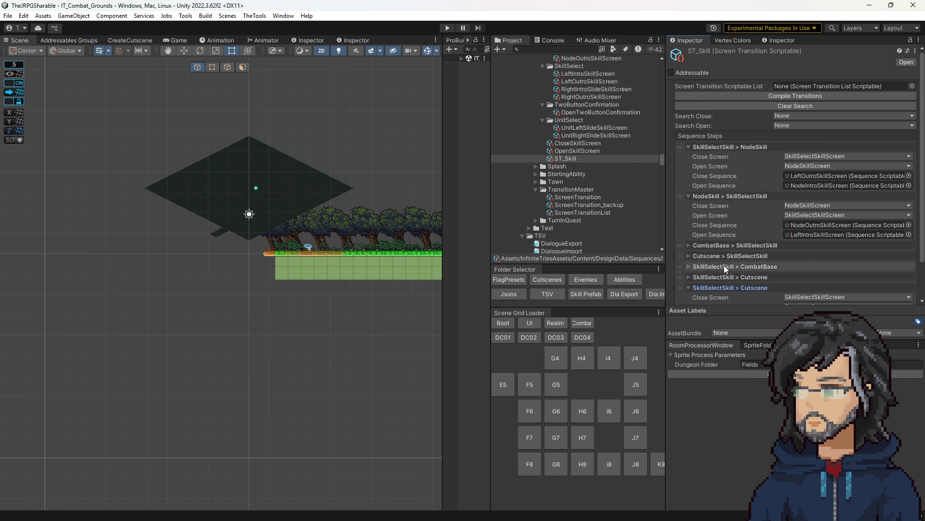
{"action": "scroll", "coordinate": [714, 270], "scroll_direction": "down", "scroll_amount": 2}
- Set the step to NodeSkillScreen > TwoButtonConfirmationScreen with OpenTwoButtonConfirmation as Open Sequence
{"action": "left_click", "coordinate": [822, 263]}
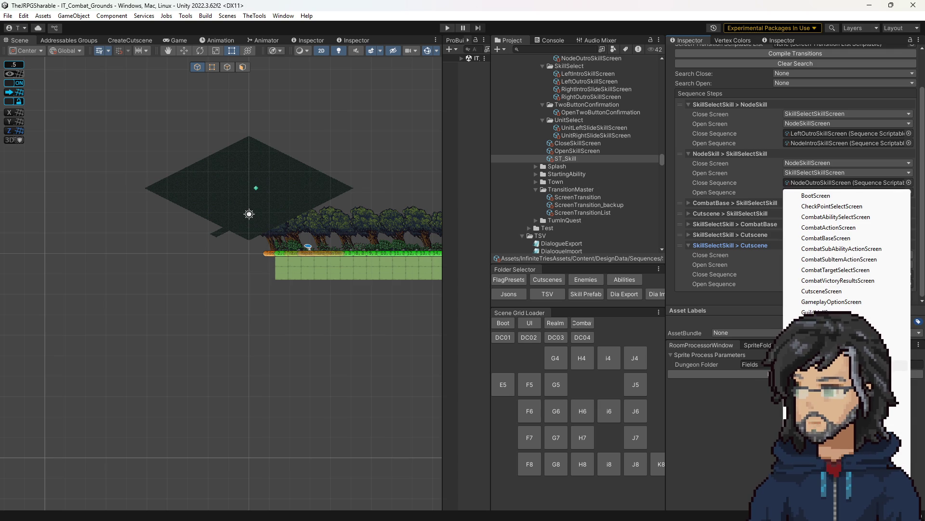
{"action": "left_click", "coordinate": [822, 291]}
{"action": "left_click", "coordinate": [804, 262]}
{"action": "left_click", "coordinate": [838, 233]}
{"action": "left_click", "coordinate": [820, 264]}
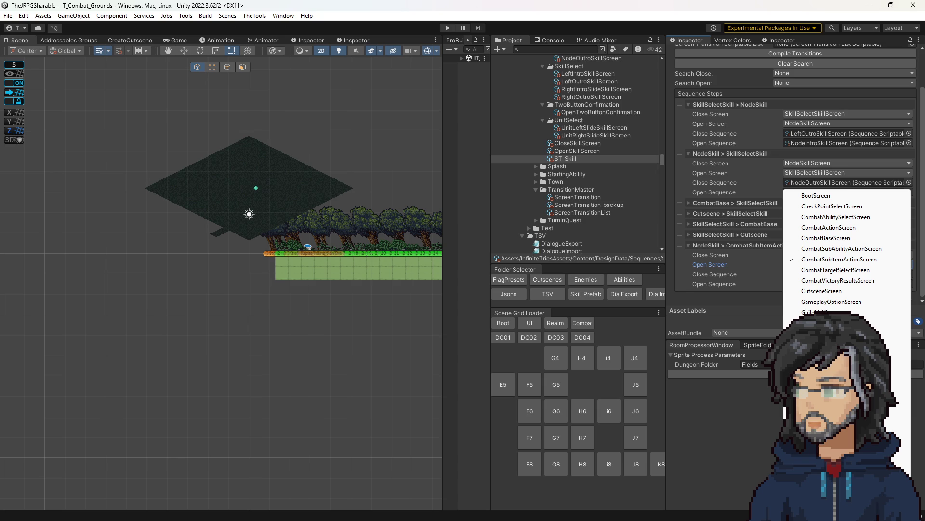
{"action": "left_click", "coordinate": [830, 461]}
{"action": "scroll", "coordinate": [569, 151], "scroll_direction": "up", "scroll_amount": 3}
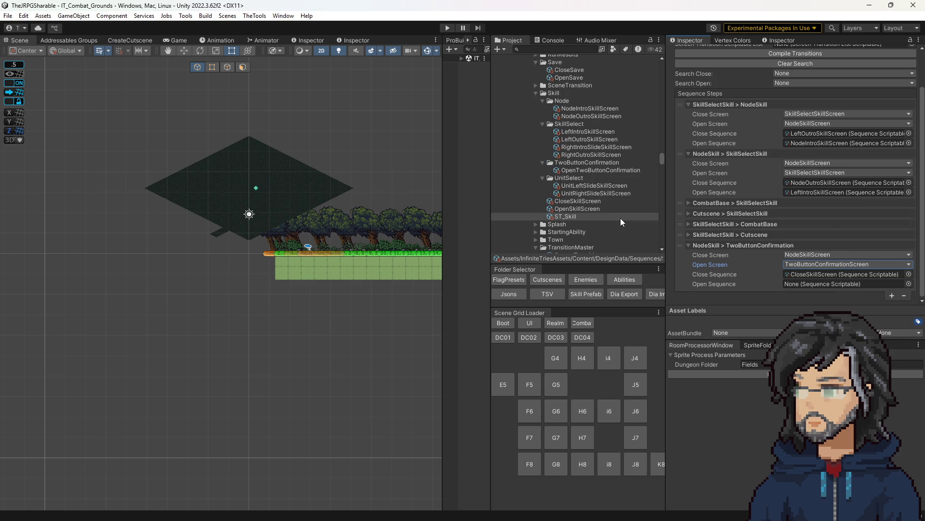
{"action": "left_click_drag", "start_coordinate": [578, 173], "coordinate": [818, 280]}
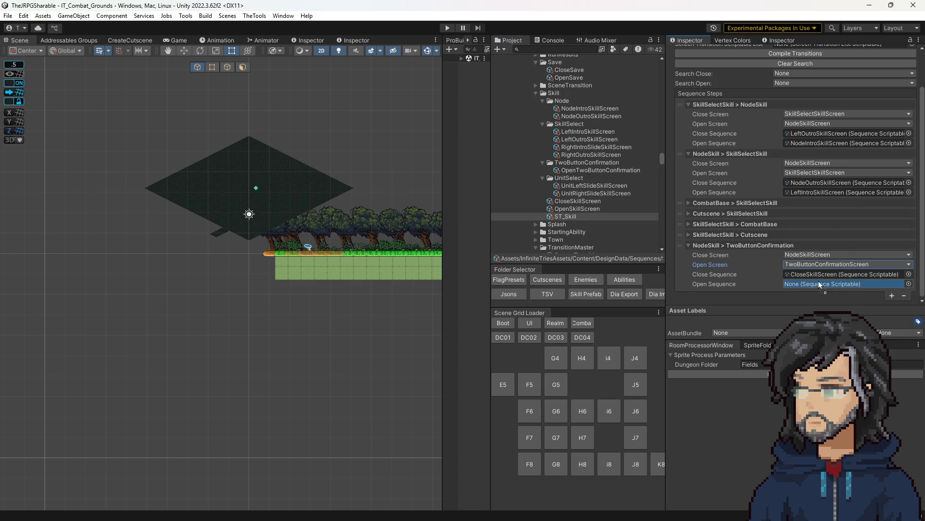
- Rename the OpenTwoButtonConfirmation sequence to Skill_OpenTwoButtonConfirmation
{"action": "left_click", "coordinate": [818, 273]}
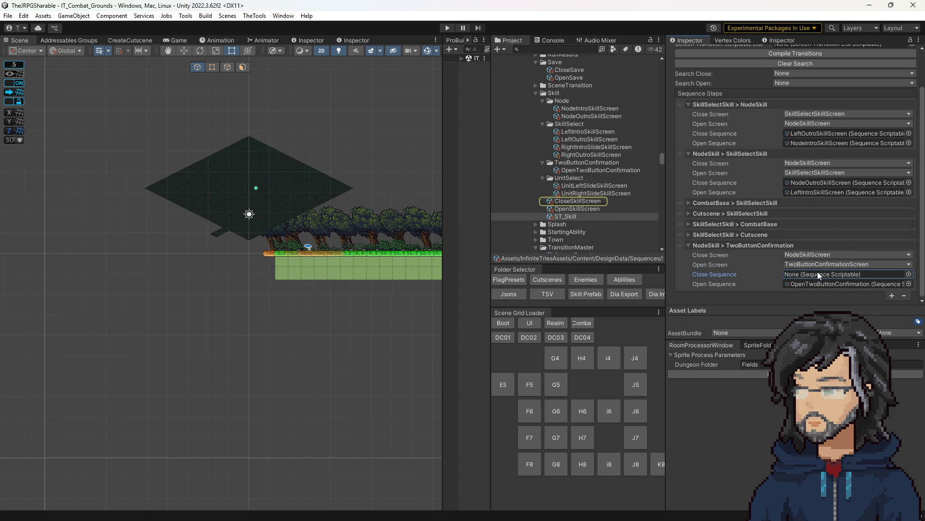
{"action": "left_click", "coordinate": [591, 171]}
{"action": "left_click", "coordinate": [600, 173]}
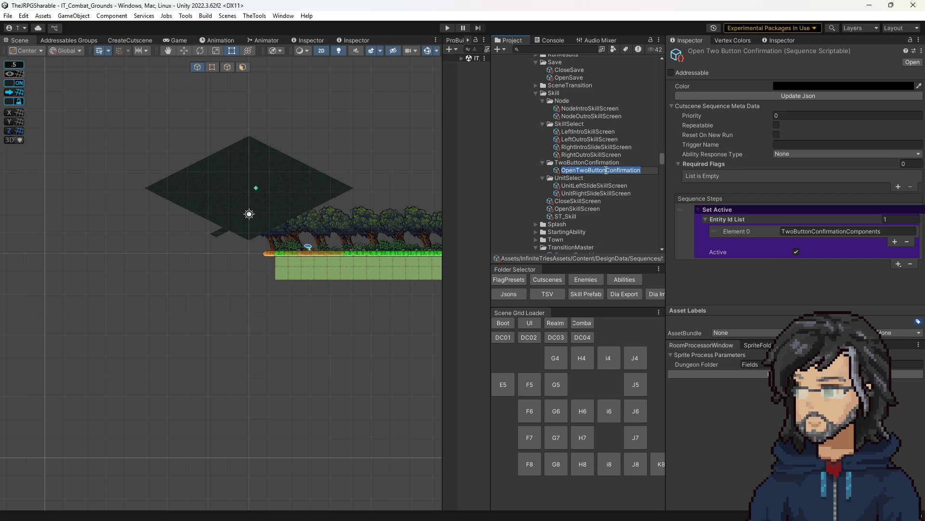
{"action": "type", "text": "Skill_"}
{"action": "key", "text": "ctrl+a"}
{"action": "left_click", "coordinate": [567, 193]}
- Reselect Skill_OpenTwoButtonConfirmation, then move the selection through OpenSkillScreen to ST_Skill
{"action": "left_click", "coordinate": [578, 173]}
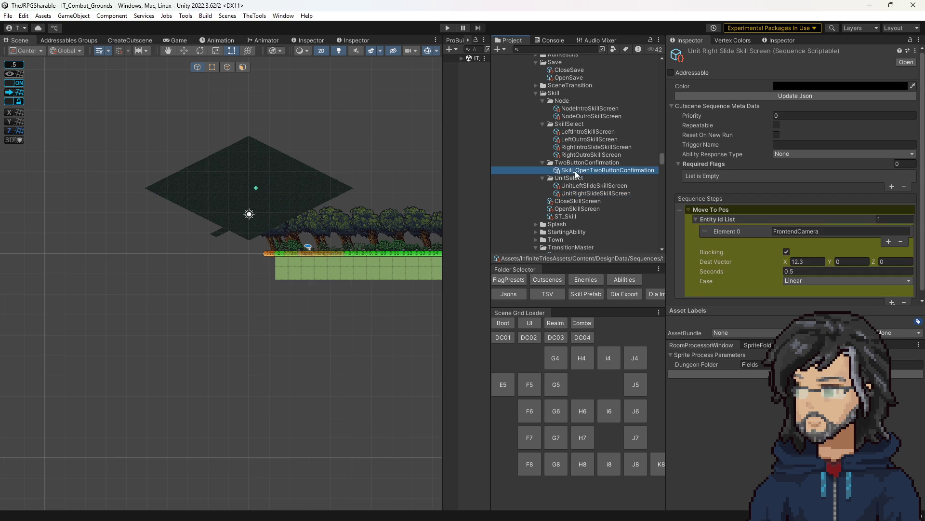
{"action": "left_click", "coordinate": [580, 210]}
{"action": "key", "text": "Down"}
{"action": "scroll", "coordinate": [813, 229], "scroll_direction": "down", "scroll_amount": 3}
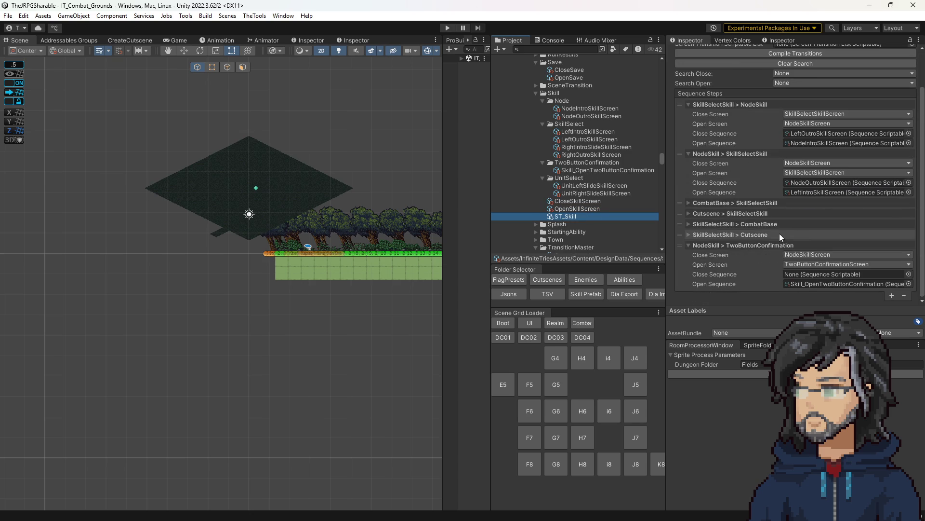
- Add a second ST_Skill step closing TwoButtonConfirmation and returning to NodeSkillScreen
{"action": "mouse_move", "coordinate": [603, 171]}
{"action": "left_mouse_down"}
{"action": "mouse_move", "coordinate": [627, 193]}
{"action": "mouse_move", "coordinate": [816, 287]}
{"action": "left_mouse_up"}
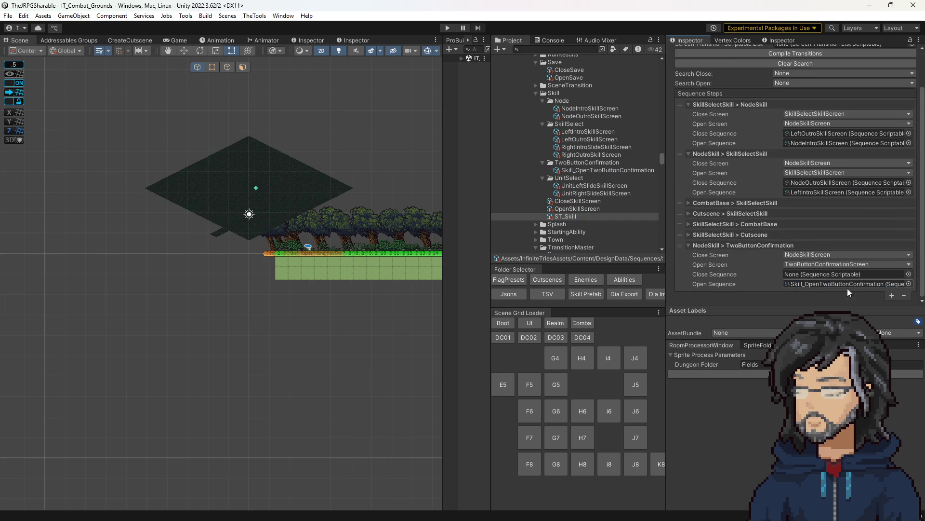
{"action": "left_click", "coordinate": [891, 295]}
{"action": "left_click", "coordinate": [719, 295]}
{"action": "scroll", "coordinate": [718, 284], "scroll_direction": "down", "scroll_amount": 2}
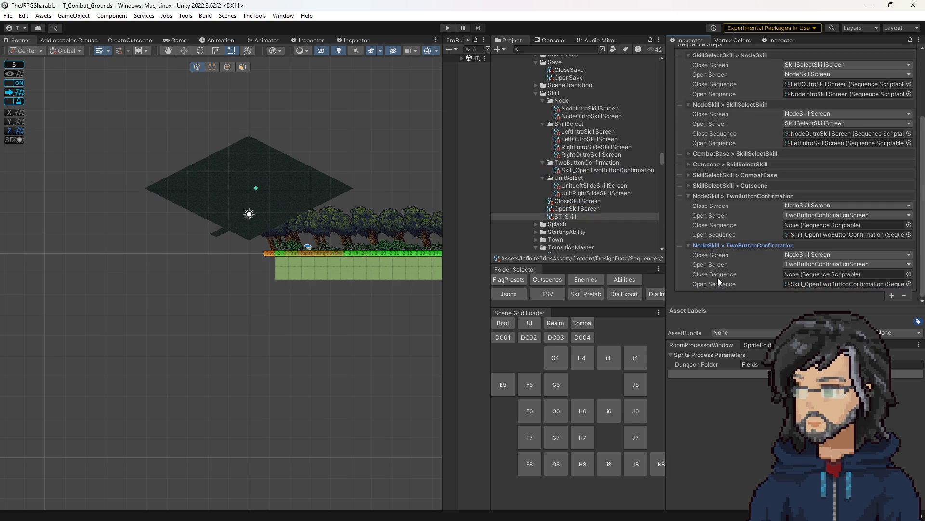
{"action": "left_click", "coordinate": [814, 254]}
{"action": "left_click", "coordinate": [815, 424]}
{"action": "left_click", "coordinate": [804, 265]}
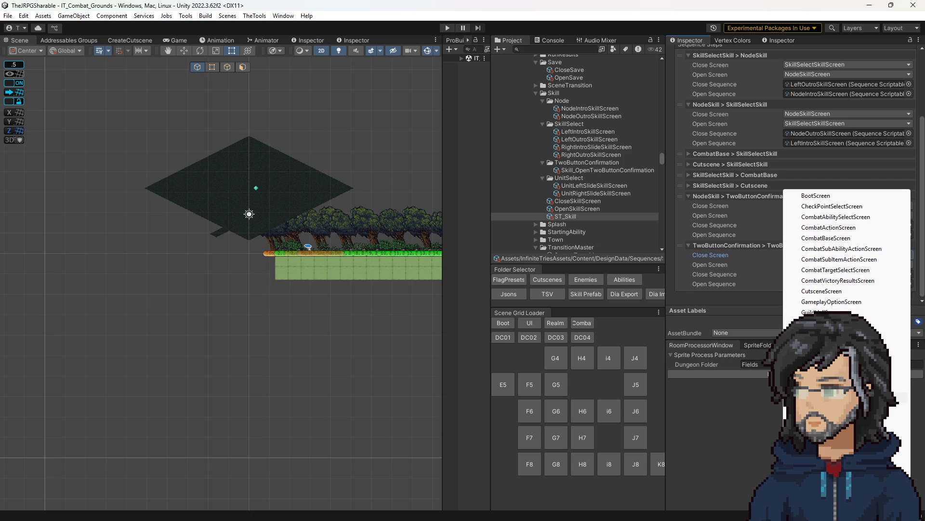
{"action": "left_click", "coordinate": [815, 365]}
- Duplicate Skill_OpenTwoButtonConfirmation and rename the copy Skill_CloseTwoButtonConfirmation
{"action": "left_click", "coordinate": [801, 284]}
{"action": "left_click", "coordinate": [589, 169]}
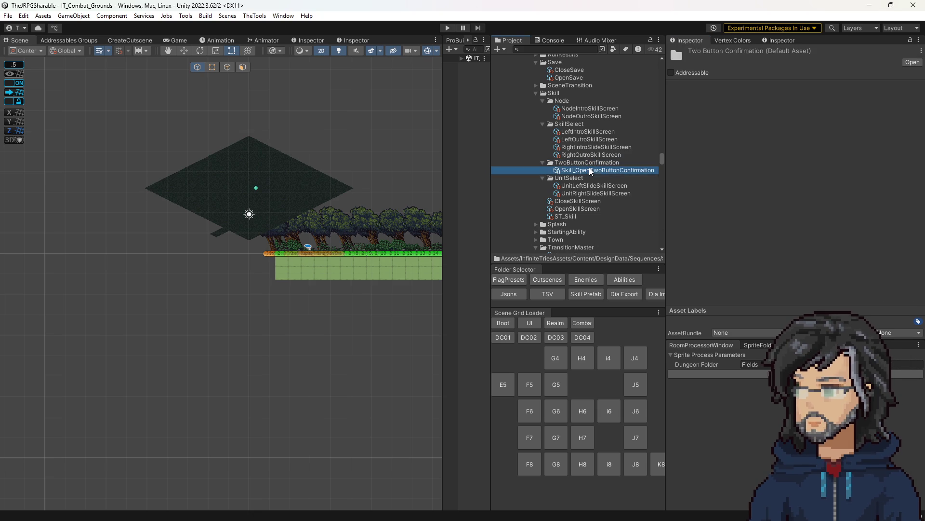
{"action": "key", "text": "ctrl+d"}
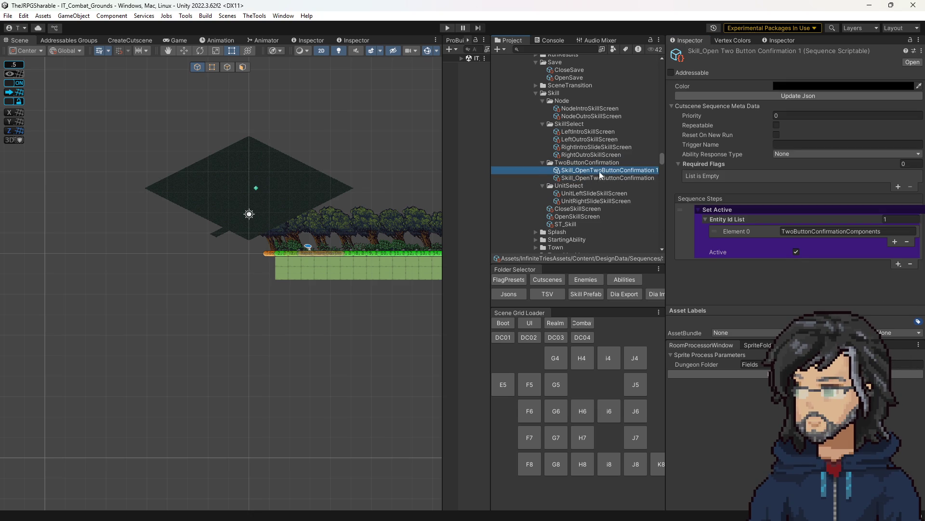
{"action": "left_click", "coordinate": [581, 170]}
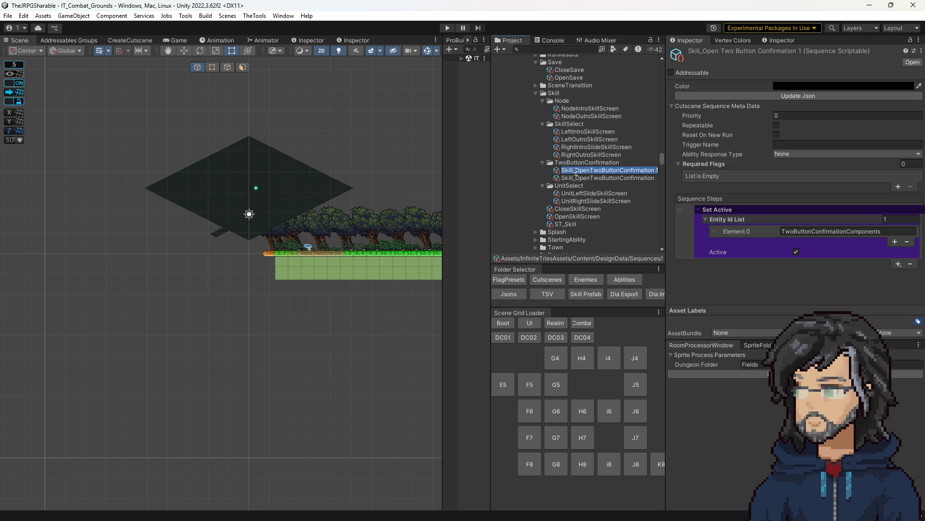
{"action": "left_click_drag", "start_coordinate": [575, 171], "coordinate": [592, 175]}
{"action": "type", "text": "Close"}
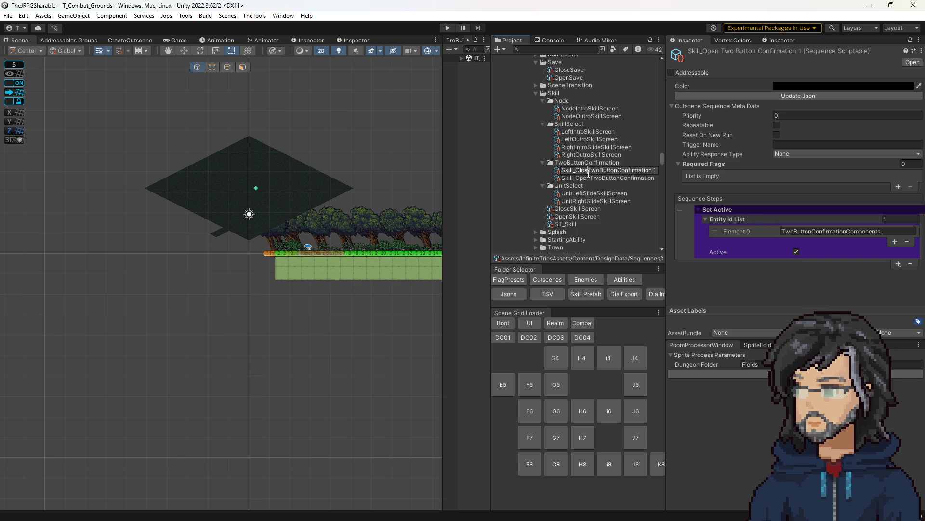
{"action": "key", "text": "Return"}
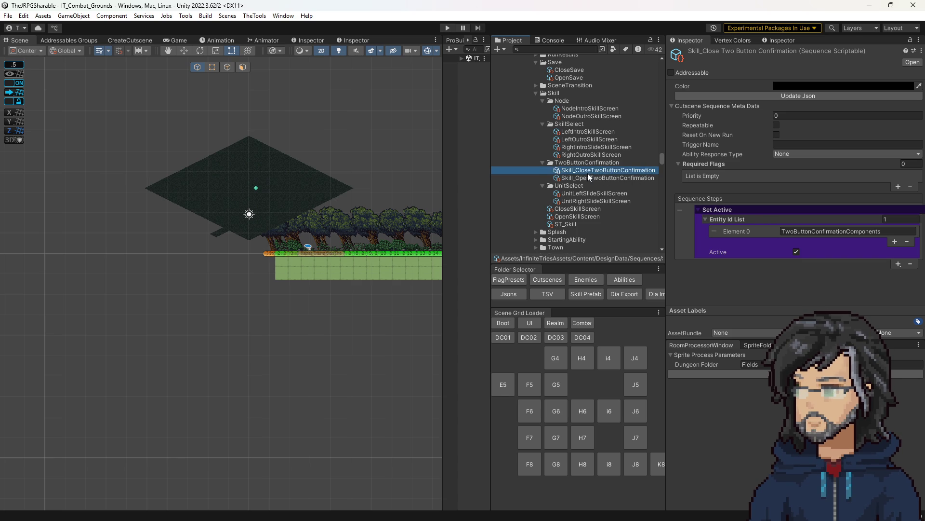
- Reselect ST_Skill and drag Skill_CloseTwoButtonConfirmation into the new step's Open Sequence field
{"action": "scroll", "coordinate": [588, 173], "scroll_direction": "down", "scroll_amount": 3}
{"action": "left_click", "coordinate": [569, 195]}
{"action": "scroll", "coordinate": [800, 295], "scroll_direction": "down", "scroll_amount": 2}
{"action": "mouse_move", "coordinate": [597, 140]}
{"action": "left_mouse_down"}
{"action": "mouse_move", "coordinate": [800, 295]}
{"action": "mouse_move", "coordinate": [789, 283]}
{"action": "mouse_move", "coordinate": [835, 281]}
{"action": "left_mouse_up"}
{"action": "scroll", "coordinate": [820, 250], "scroll_direction": "up", "scroll_amount": 4}
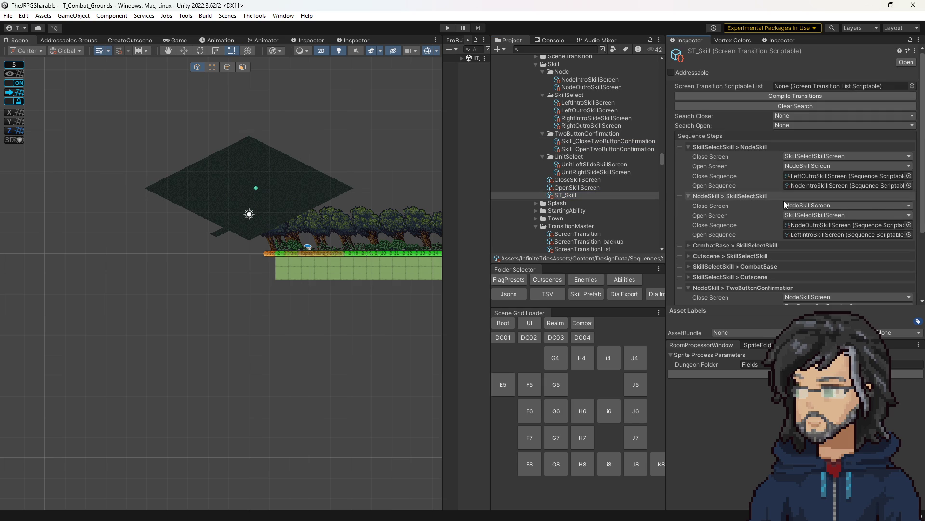
- Recompile the screen transitions and expand the NodeSkill and TwoButtonConfirmation transition entries
{"action": "scroll", "coordinate": [609, 196], "scroll_direction": "down", "scroll_amount": 3}
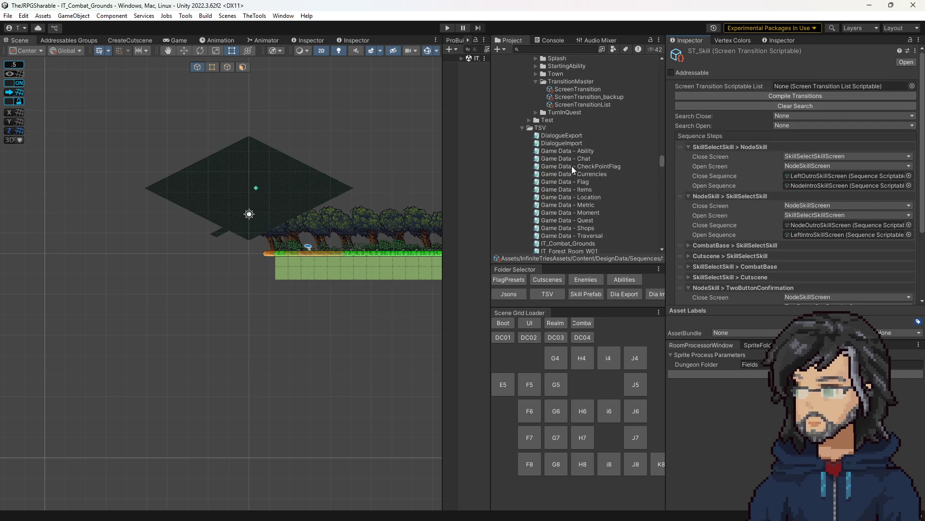
{"action": "left_click", "coordinate": [576, 176]}
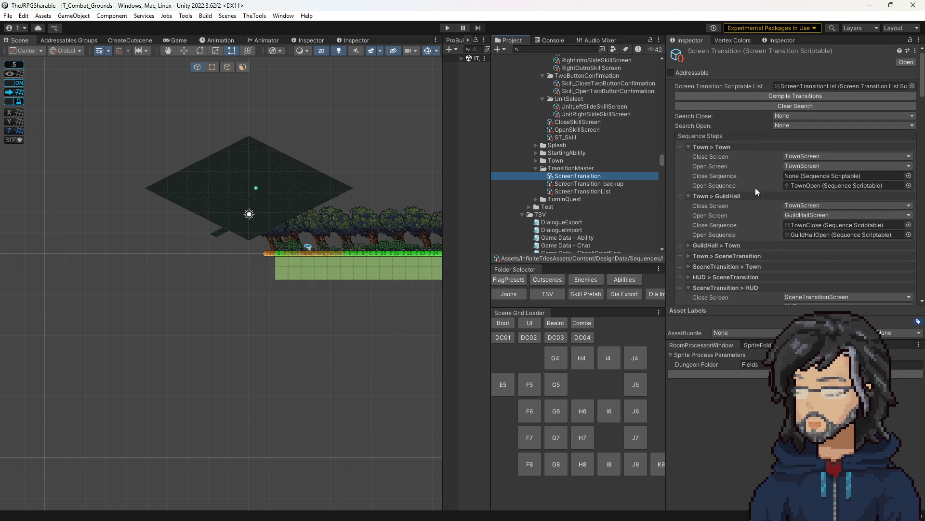
{"action": "left_click", "coordinate": [768, 96]}
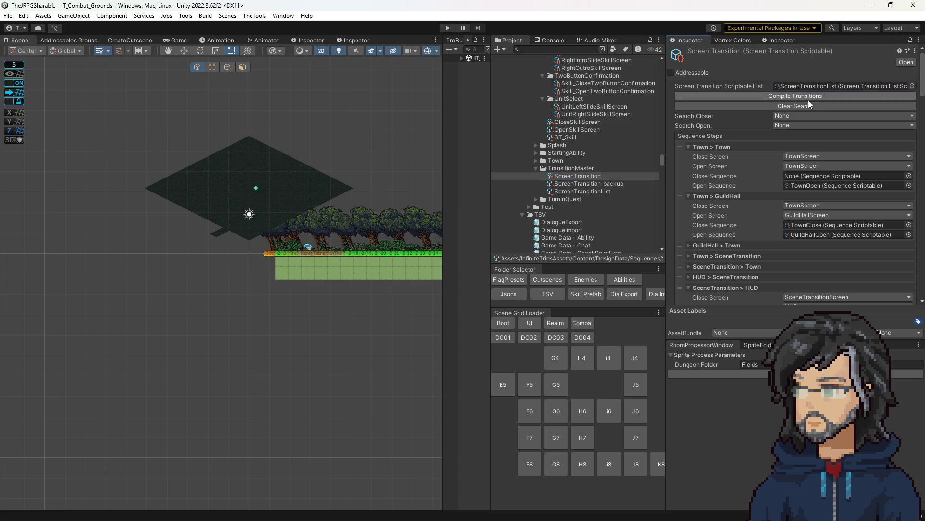
{"action": "scroll", "coordinate": [883, 230], "scroll_direction": "down", "scroll_amount": 20}
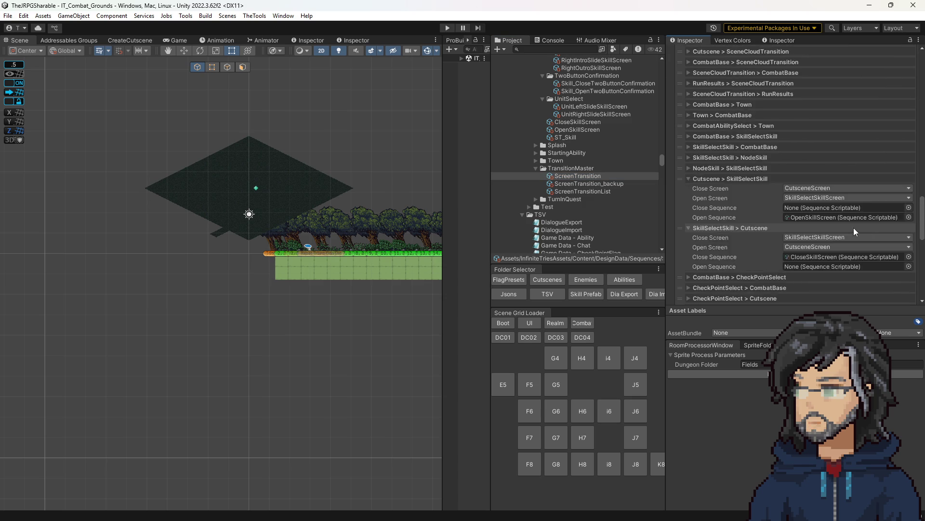
{"action": "left_click", "coordinate": [748, 273]}
{"action": "scroll", "coordinate": [762, 269], "scroll_direction": "down", "scroll_amount": 2}
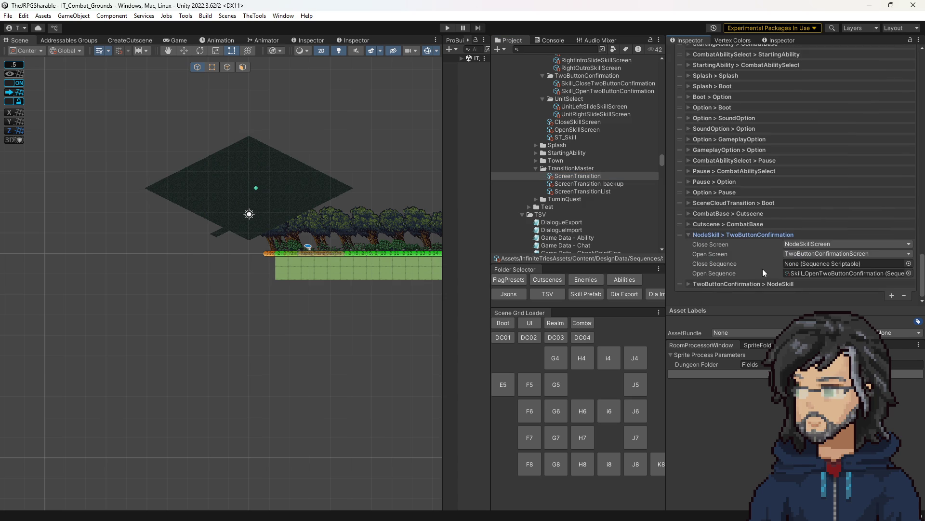
{"action": "left_click", "coordinate": [754, 284]}
{"action": "scroll", "coordinate": [771, 260], "scroll_direction": "down", "scroll_amount": 2}
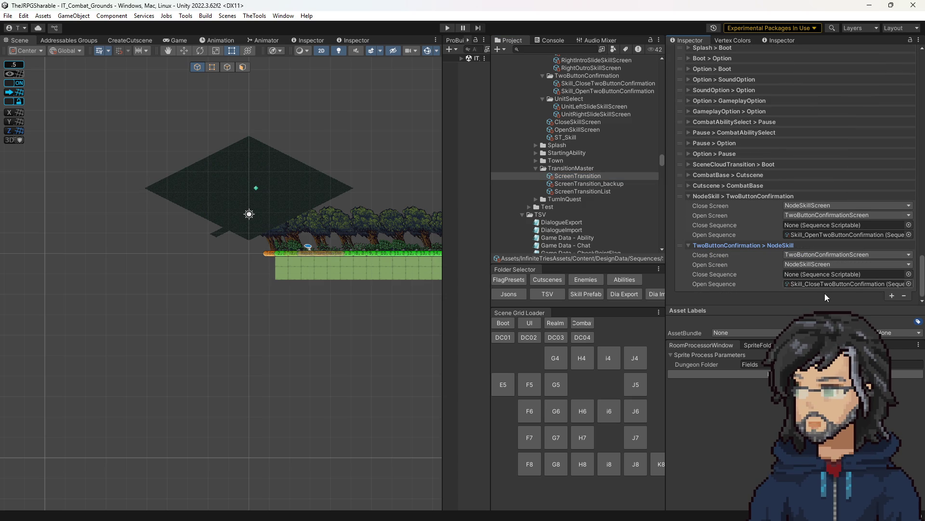
- Review the OpenSkillScreen sequence and the ST_Skill transition asset
{"action": "scroll", "coordinate": [566, 204], "scroll_direction": "up", "scroll_amount": 3}
{"action": "scroll", "coordinate": [592, 228], "scroll_direction": "up", "scroll_amount": 3}
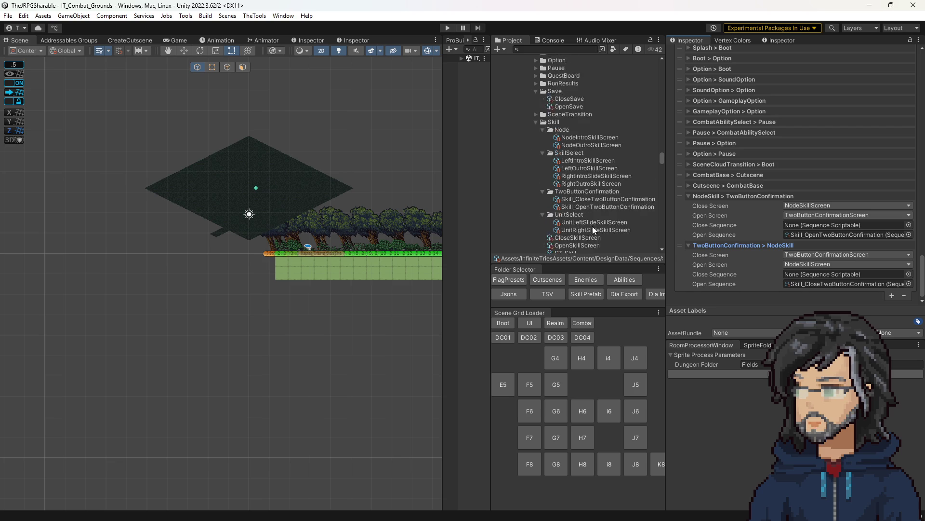
{"action": "scroll", "coordinate": [592, 227], "scroll_direction": "down", "scroll_amount": 5}
{"action": "scroll", "coordinate": [786, 199], "scroll_direction": "up", "scroll_amount": 10}
{"action": "scroll", "coordinate": [785, 199], "scroll_direction": "up", "scroll_amount": 10}
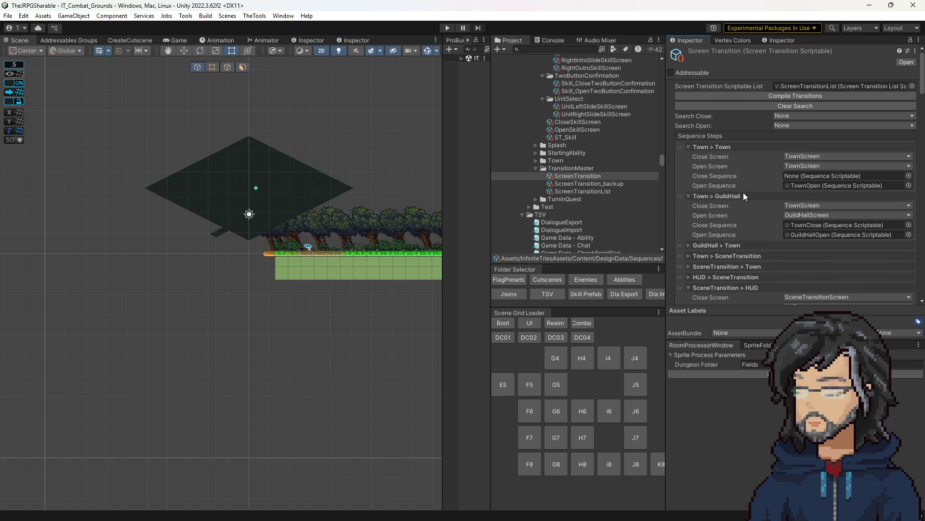
{"action": "scroll", "coordinate": [568, 204], "scroll_direction": "up", "scroll_amount": 3}
{"action": "left_click", "coordinate": [569, 190]}
{"action": "left_click", "coordinate": [570, 195]}
{"action": "scroll", "coordinate": [771, 212], "scroll_direction": "down", "scroll_amount": 8}
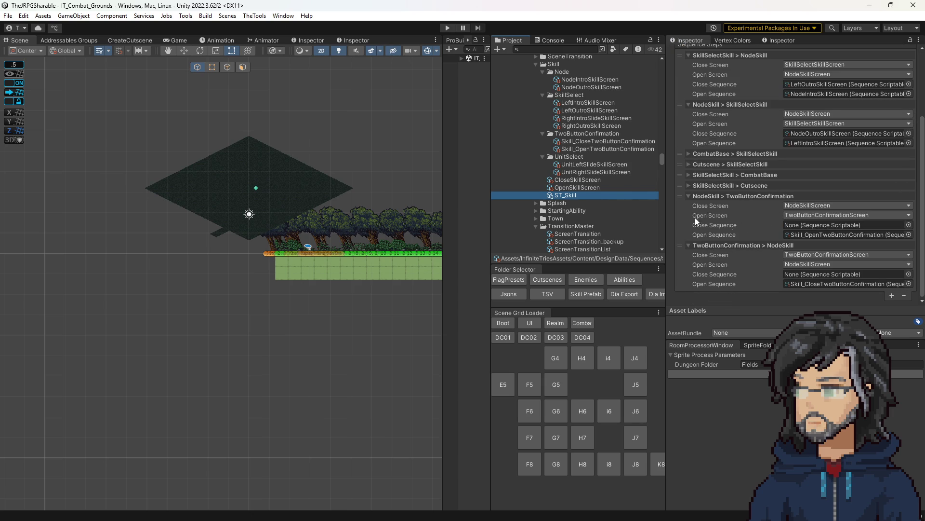
{"action": "scroll", "coordinate": [815, 203], "scroll_direction": "up", "scroll_amount": 5}
{"action": "scroll", "coordinate": [699, 204], "scroll_direction": "down", "scroll_amount": 2}
{"action": "scroll", "coordinate": [561, 213], "scroll_direction": "down", "scroll_amount": 3}
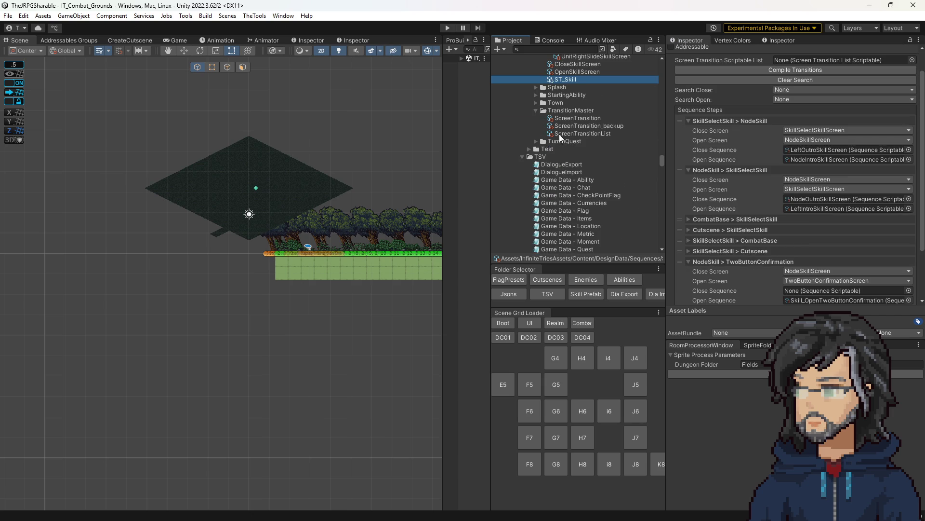
- Recheck the Screen Transition List and ST_Skill, then open Skill_OpenTwoButtonConfirmation
{"action": "left_click", "coordinate": [576, 118]}
{"action": "scroll", "coordinate": [752, 129], "scroll_direction": "up", "scroll_amount": 2}
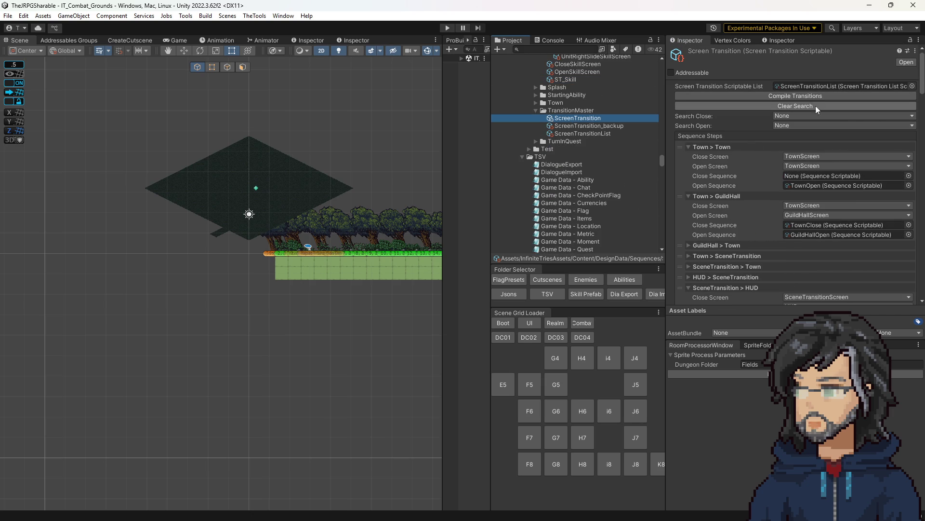
{"action": "left_click", "coordinate": [597, 134]}
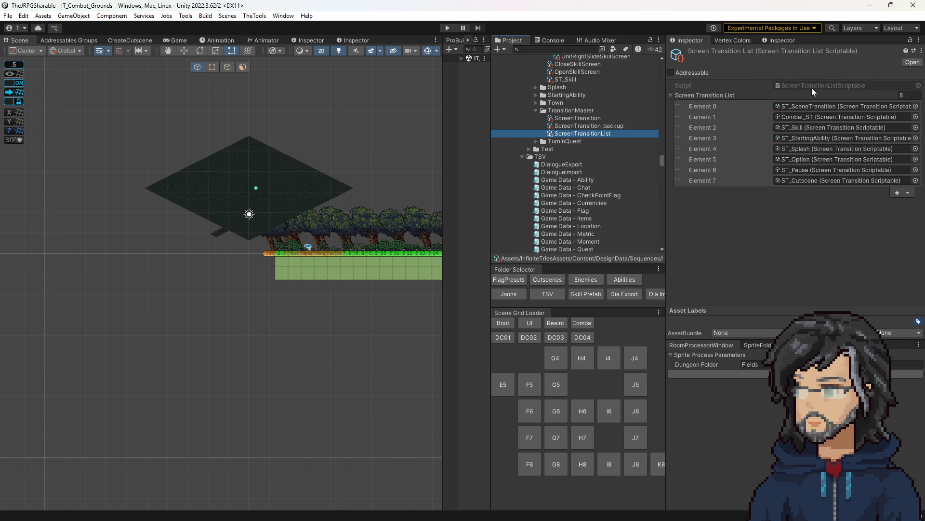
{"action": "scroll", "coordinate": [536, 183], "scroll_direction": "up", "scroll_amount": 2}
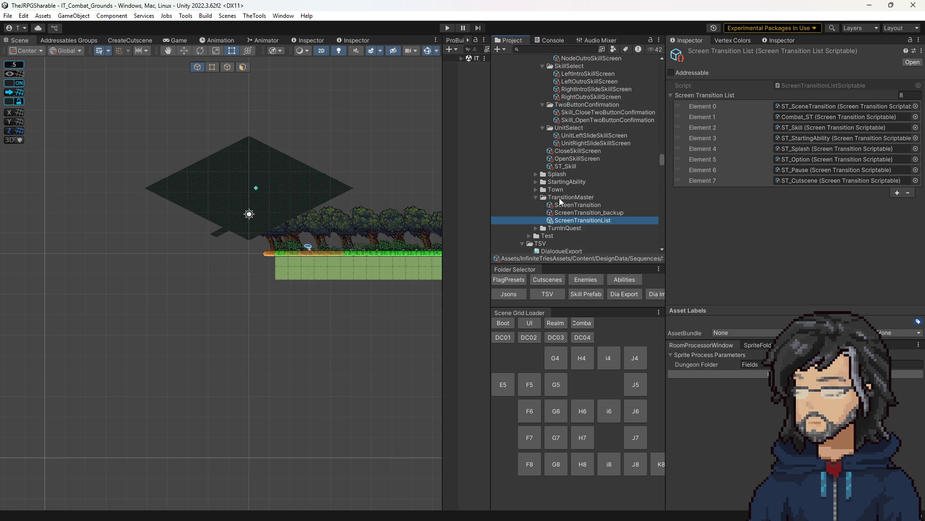
{"action": "left_click", "coordinate": [569, 166]}
{"action": "scroll", "coordinate": [783, 195], "scroll_direction": "down", "scroll_amount": 3}
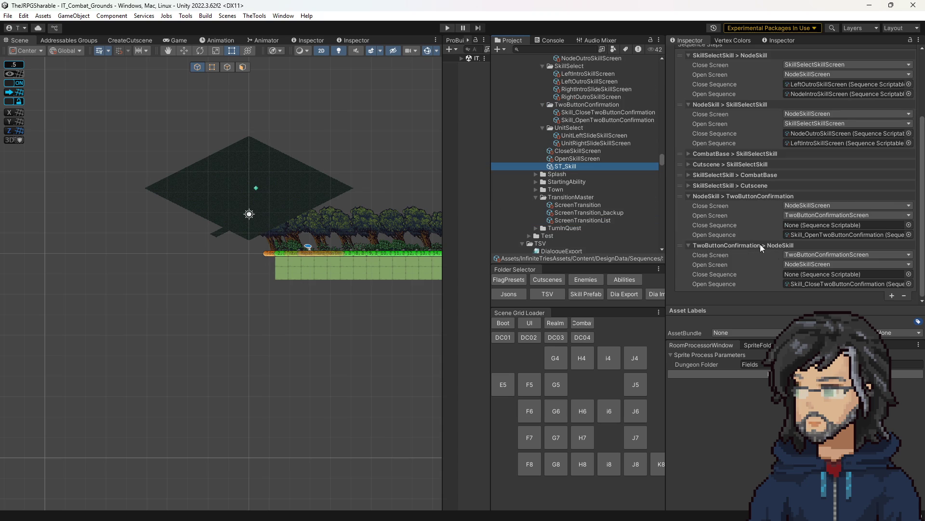
{"action": "left_click", "coordinate": [594, 119]}
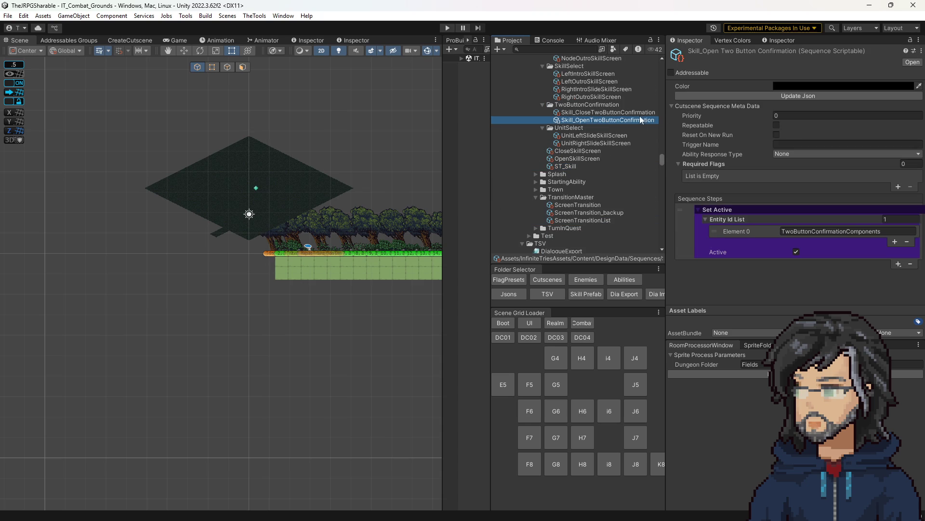
- Uncheck Active in Skill_CloseTwoButtonConfirmation's Set Active step
{"action": "left_click", "coordinate": [589, 112]}
{"action": "left_click", "coordinate": [796, 252]}
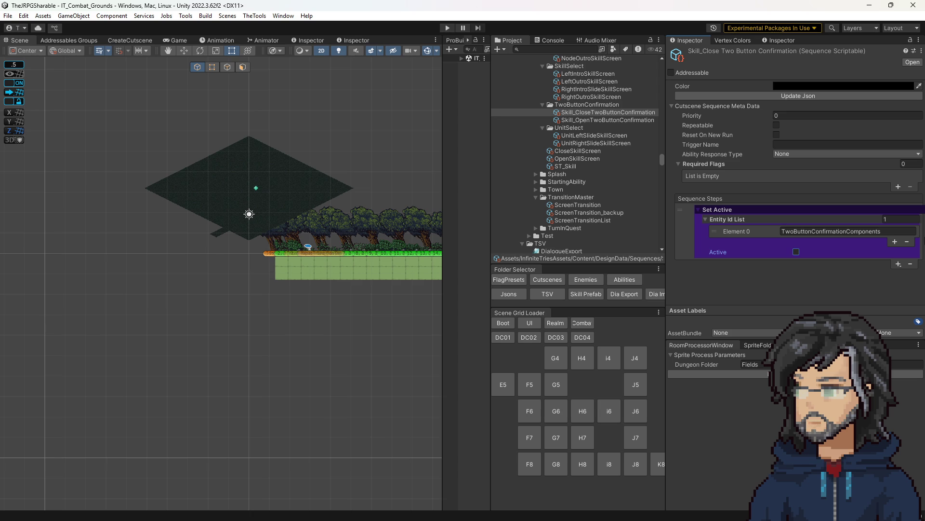
{"action": "left_click", "coordinate": [593, 119]}
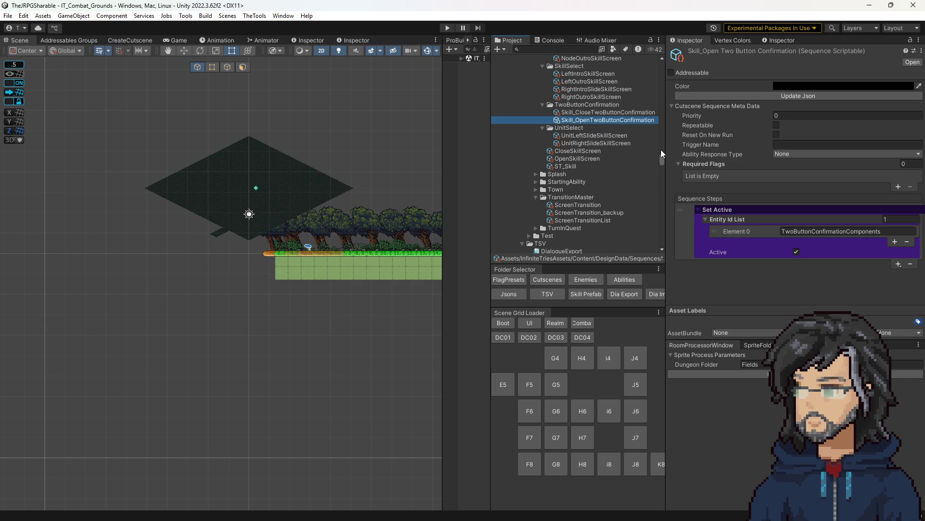
- Copy the TwoButtonConfirmationComponents entity id from OpenFromLoadTwoButtonConfirmation's UI Move To Pos step
{"action": "mouse_move", "coordinate": [663, 160]}
{"action": "left_mouse_down"}
{"action": "mouse_move", "coordinate": [655, 66]}
{"action": "mouse_move", "coordinate": [655, 102]}
{"action": "left_mouse_up"}
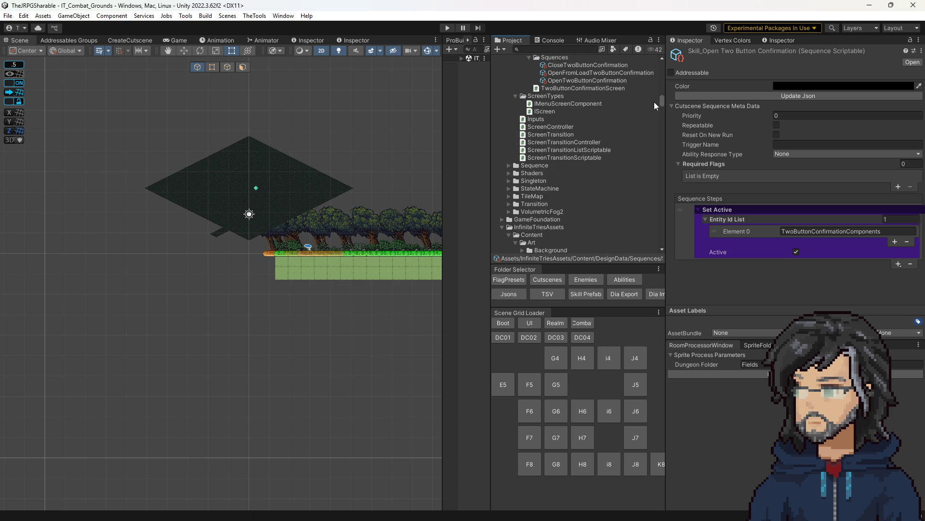
{"action": "left_click", "coordinate": [593, 75]}
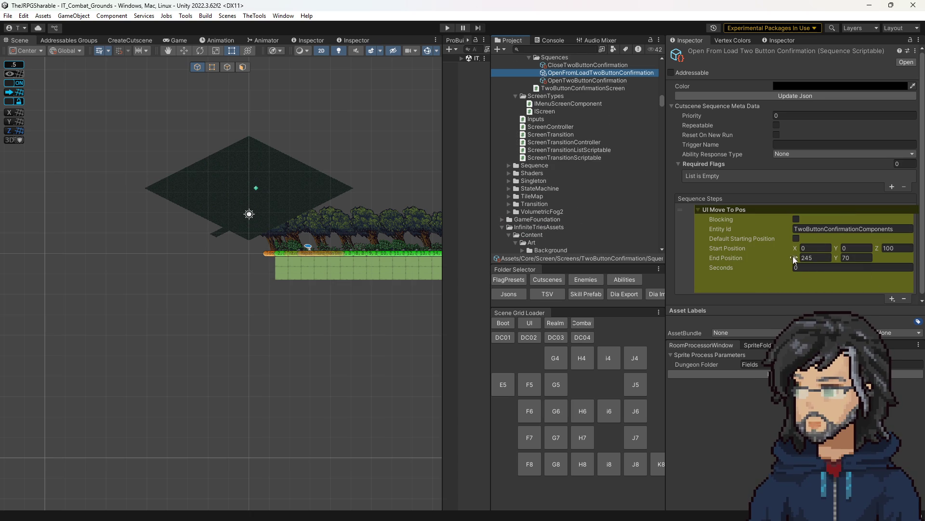
{"action": "left_click", "coordinate": [849, 229]}
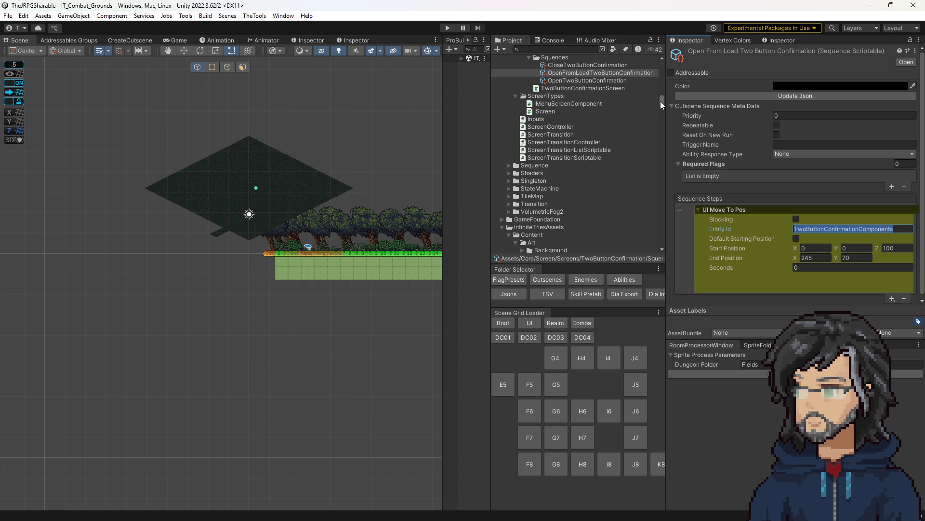
{"action": "left_click_drag", "start_coordinate": [660, 101], "coordinate": [657, 160]}
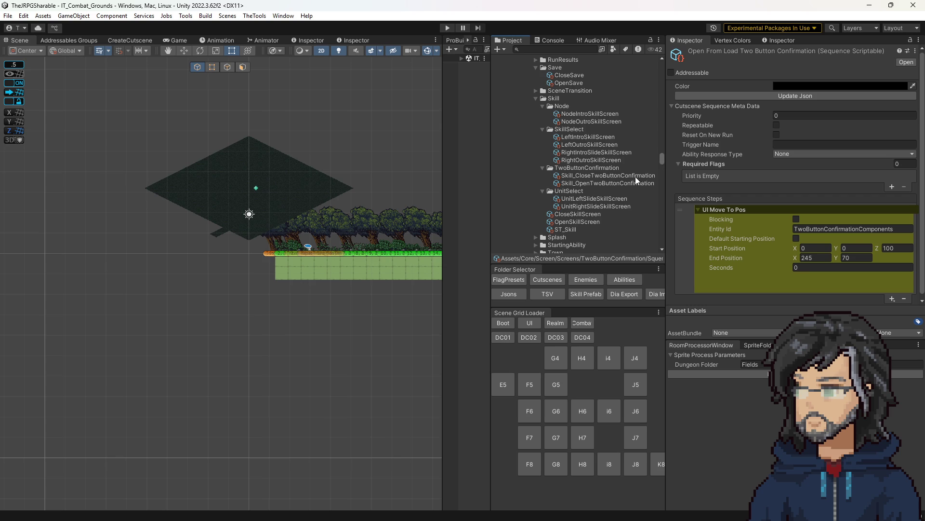
- Add a blocking UI Move To Pos step using the pasted TwoButtonConfirmationComponents entity id
{"action": "left_click", "coordinate": [632, 183]}
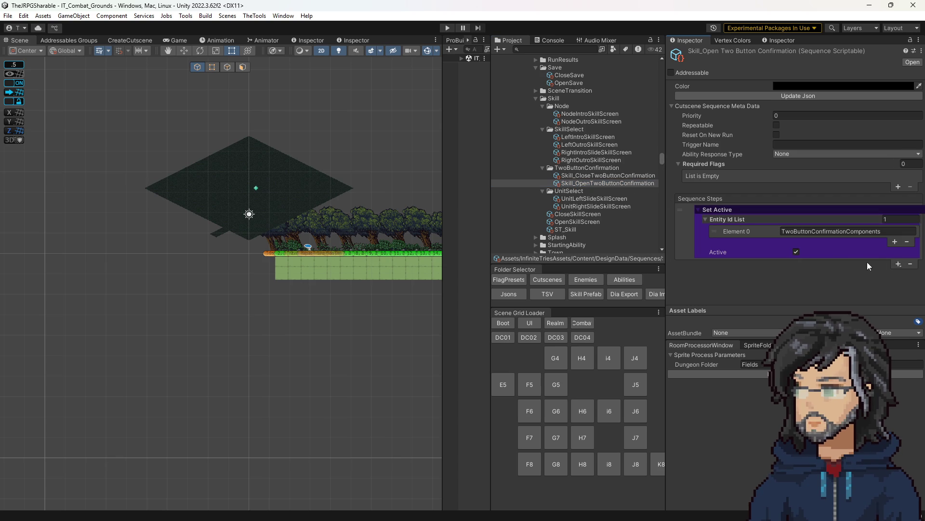
{"action": "left_click", "coordinate": [898, 264]}
{"action": "mouse_move", "coordinate": [897, 399]}
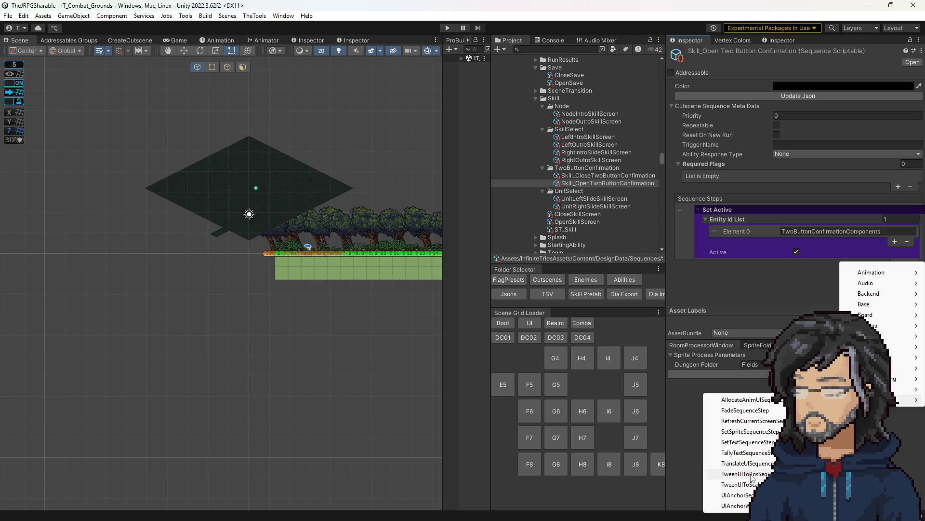
{"action": "left_click", "coordinate": [755, 475]}
{"action": "left_click", "coordinate": [799, 226]}
{"action": "type", "text": "TwoButtonConfirmationComponents"}
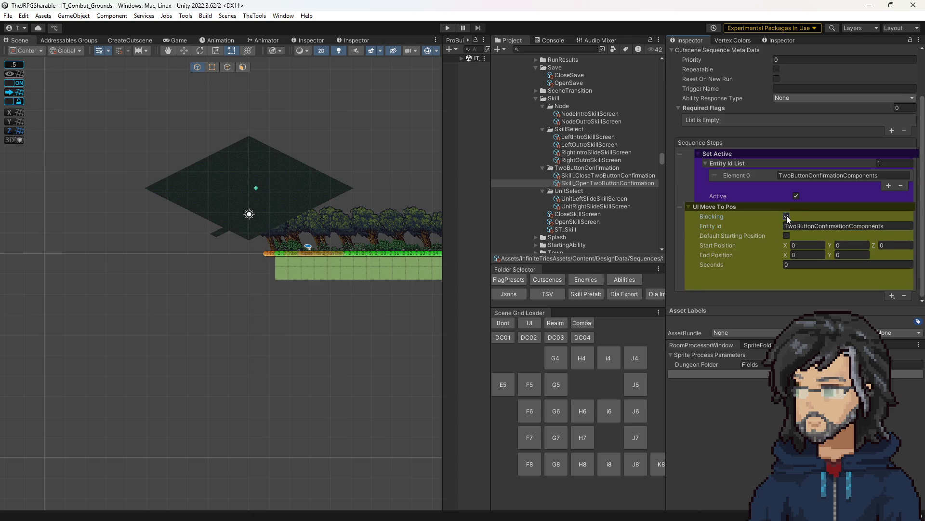
{"action": "left_click", "coordinate": [787, 216]}
- Move the UI Move To Pos step above the Set Active step
{"action": "mouse_move", "coordinate": [682, 207]}
{"action": "left_mouse_down"}
{"action": "mouse_move", "coordinate": [678, 161]}
{"action": "mouse_move", "coordinate": [795, 160]}
{"action": "left_mouse_up"}
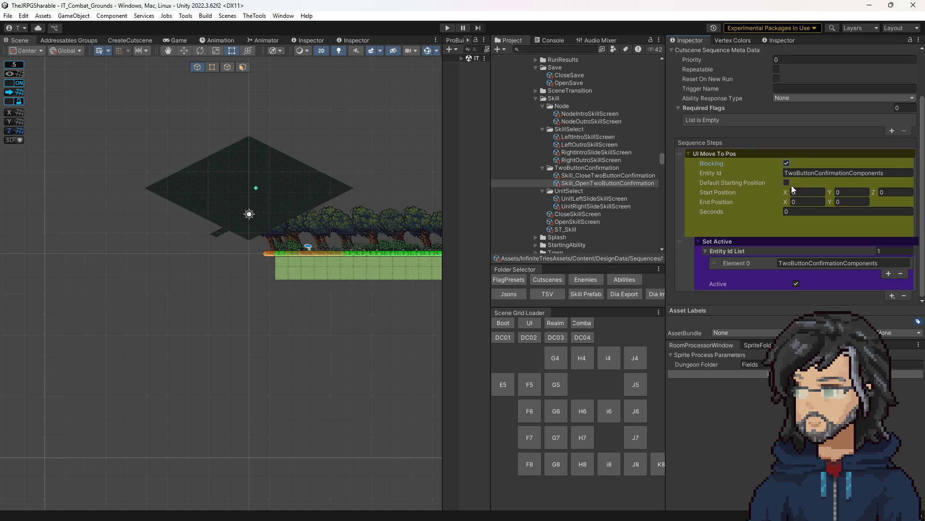
{"action": "left_click", "coordinate": [810, 202]}
{"action": "scroll", "coordinate": [381, 255], "scroll_direction": "down", "scroll_amount": 10}
{"action": "key", "text": "Right"}
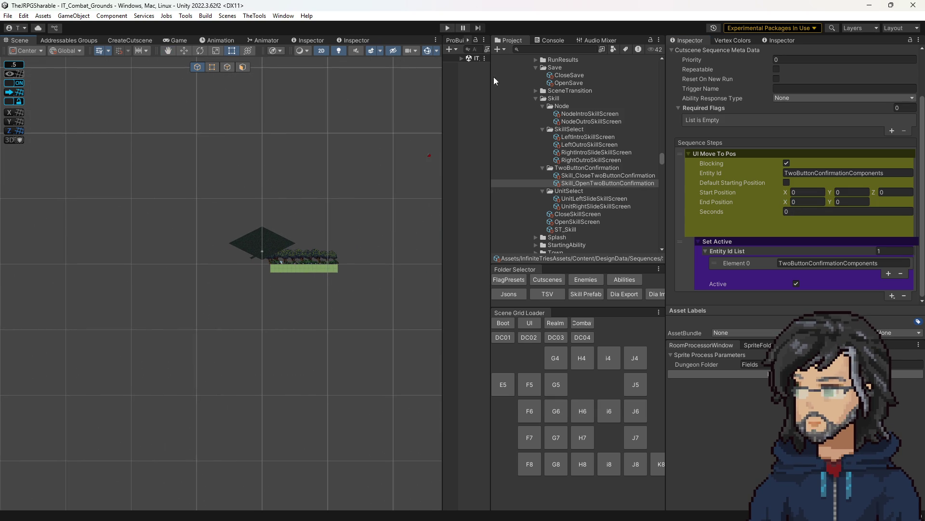
- Start play mode and look over the skill screen in the game and scene views
{"action": "left_click", "coordinate": [447, 28]}
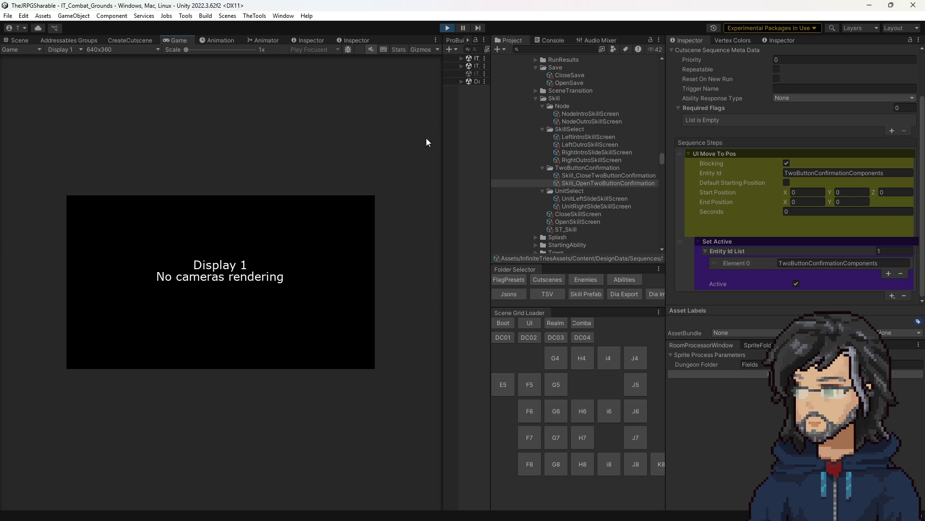
{"action": "left_click_drag", "start_coordinate": [441, 214], "coordinate": [554, 219]}
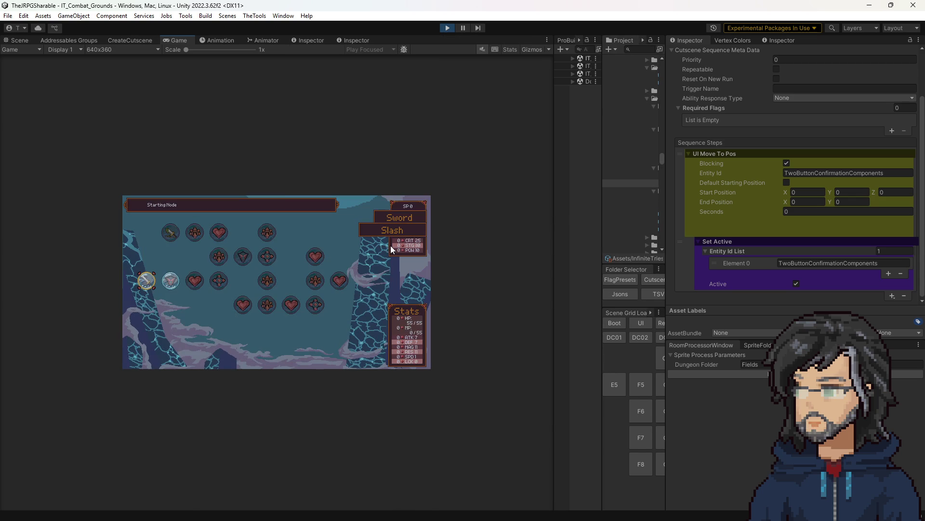
{"action": "key", "text": "ctrl+1"}
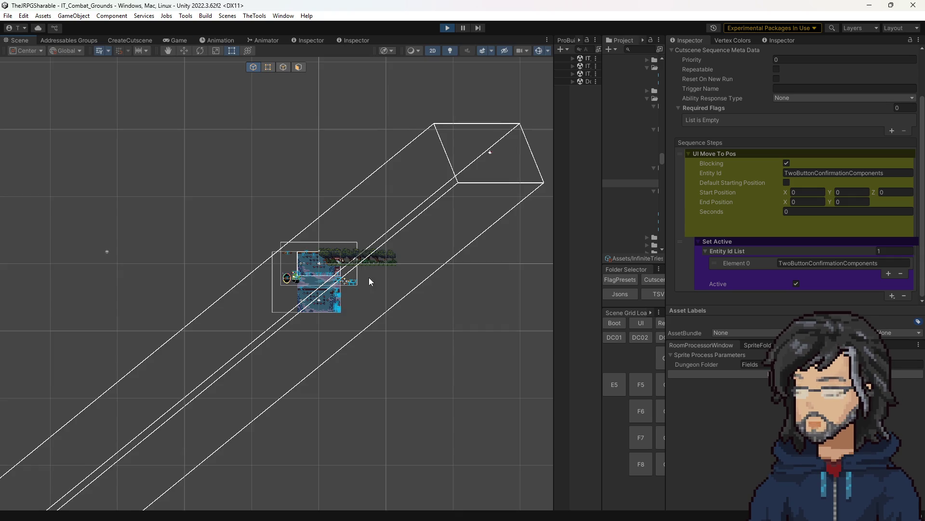
{"action": "scroll", "coordinate": [389, 317], "scroll_direction": "up", "scroll_amount": 10}
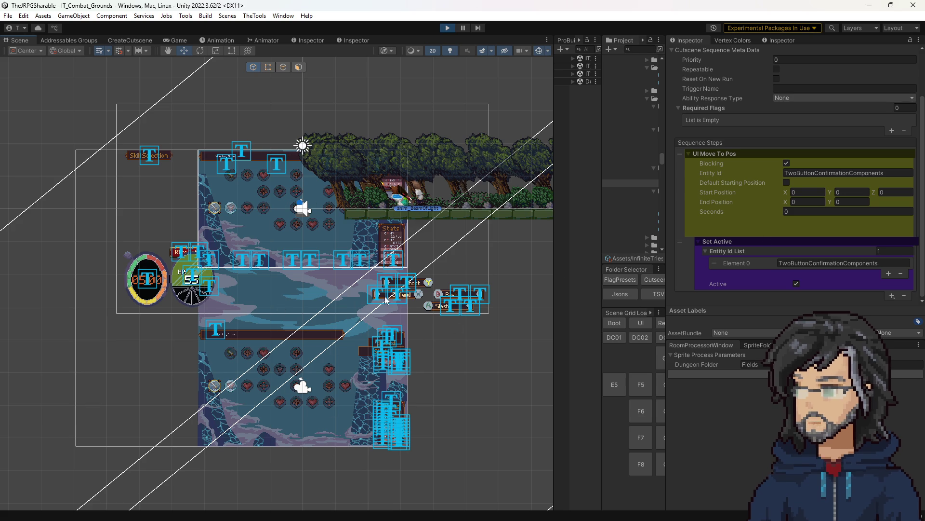
{"action": "left_click_drag", "start_coordinate": [230, 254], "coordinate": [265, 254]}
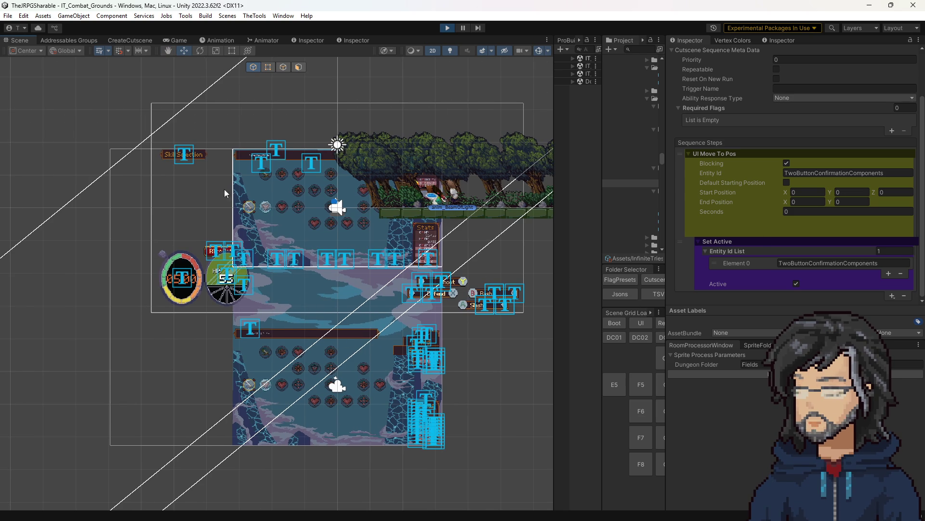
{"action": "left_click", "coordinate": [179, 41]}
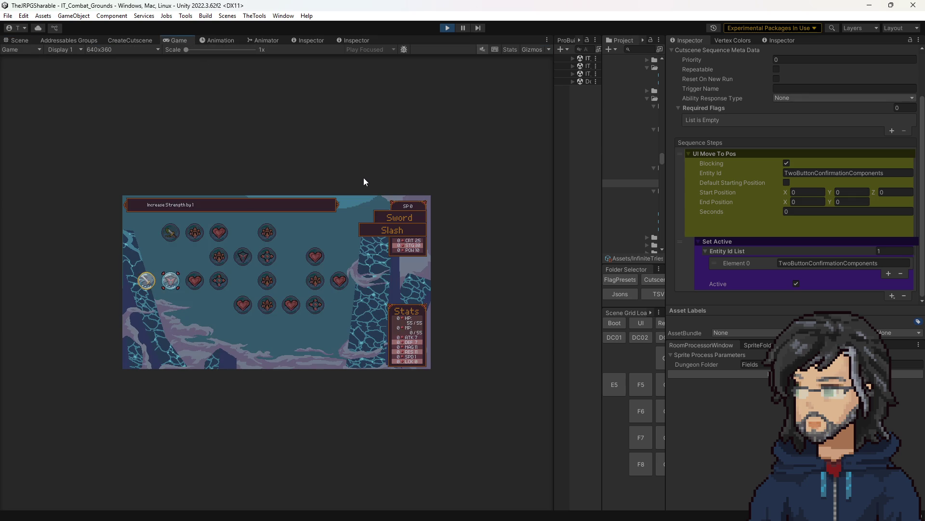
- Set the move step's End Position to X 640, Y 640
{"action": "left_click", "coordinate": [820, 203]}
{"action": "key", "text": "Tab"}
{"action": "left_click", "coordinate": [521, 215]}
{"action": "left_click", "coordinate": [18, 40]}
{"action": "scroll", "coordinate": [265, 239], "scroll_direction": "down", "scroll_amount": 2}
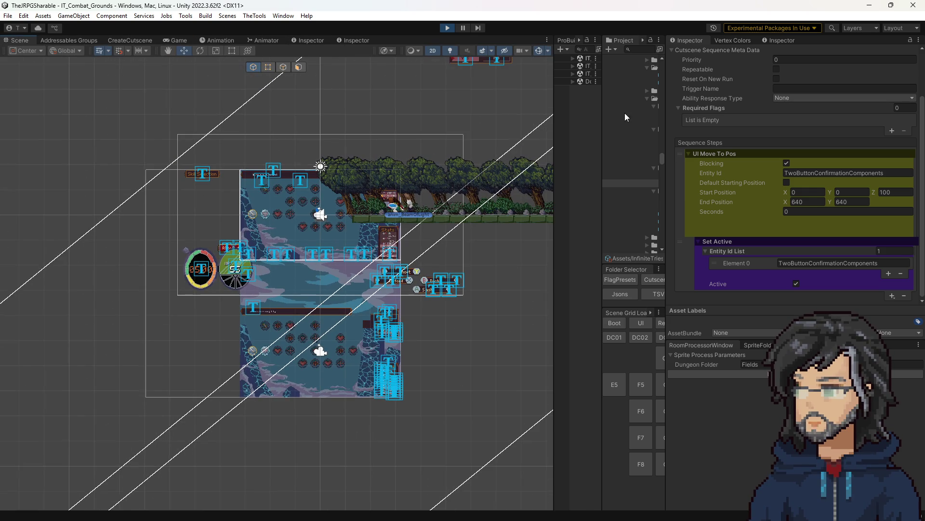
{"action": "left_click_drag", "start_coordinate": [554, 133], "coordinate": [437, 144]}
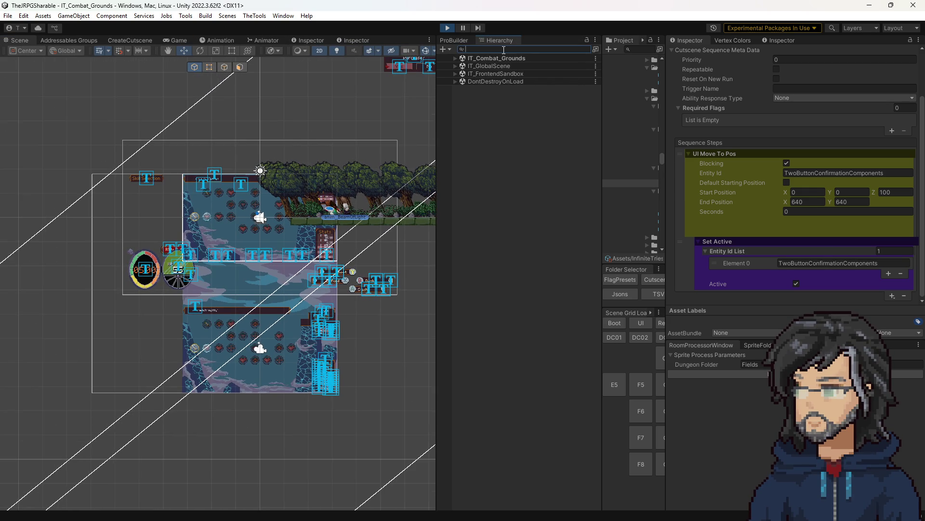
- Find and select TwoButtonConfirmationComponents in the Hierarchy
{"action": "type", "text": "towt"}
{"action": "key", "text": "BackSpace"}
{"action": "type", "text": "butt"}
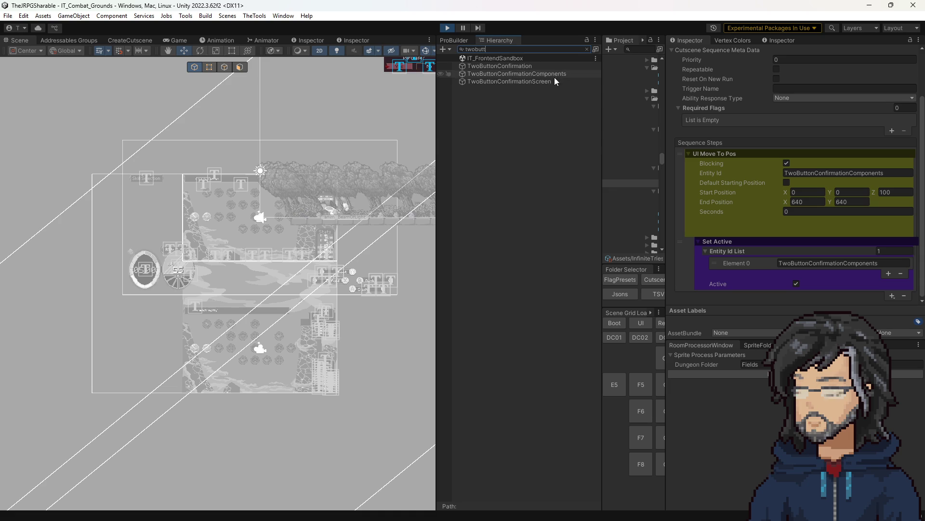
{"action": "left_click", "coordinate": [534, 74]}
{"action": "left_click", "coordinate": [587, 50]}
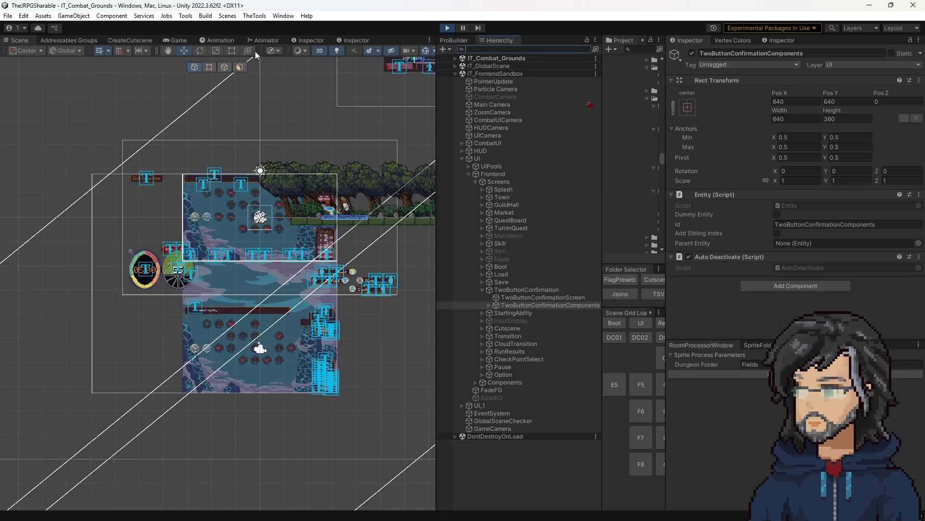
- Drag the confirmation panel below the main UI with the Rect tool
{"action": "left_click", "coordinate": [235, 49]}
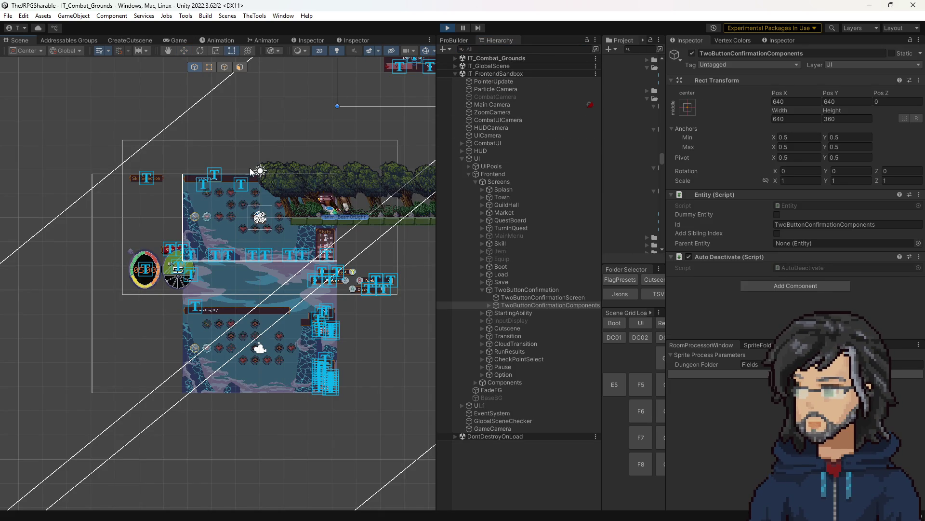
{"action": "scroll", "coordinate": [303, 307], "scroll_direction": "down", "scroll_amount": 5}
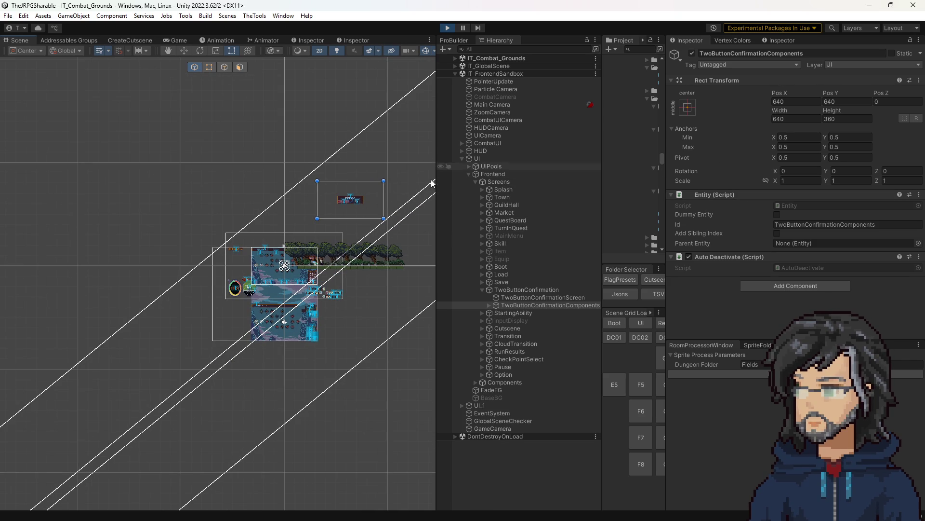
{"action": "mouse_move", "coordinate": [362, 197]}
{"action": "left_mouse_down"}
{"action": "mouse_move", "coordinate": [347, 269]}
{"action": "mouse_move", "coordinate": [273, 320]}
{"action": "mouse_move", "coordinate": [297, 326]}
{"action": "left_mouse_up"}
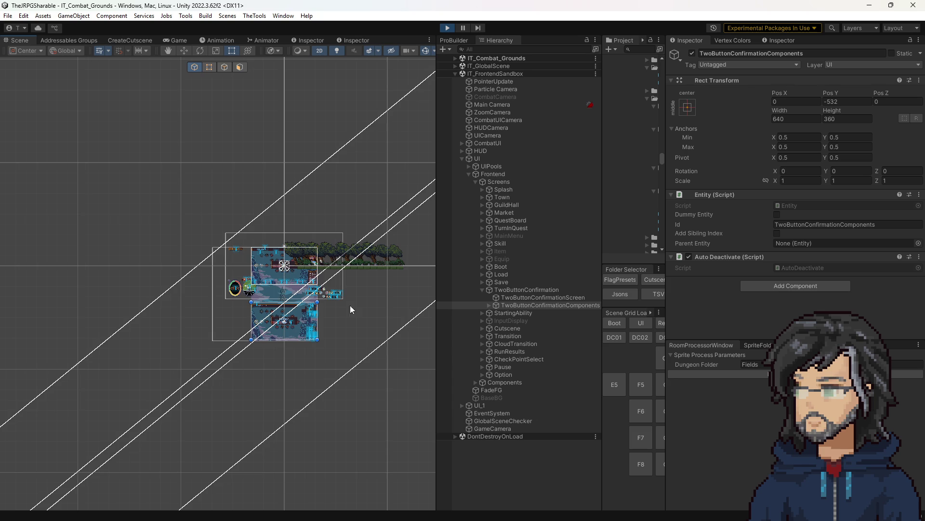
{"action": "scroll", "coordinate": [342, 356], "scroll_direction": "up", "scroll_amount": 4}
{"action": "scroll", "coordinate": [184, 308], "scroll_direction": "up", "scroll_amount": 8}
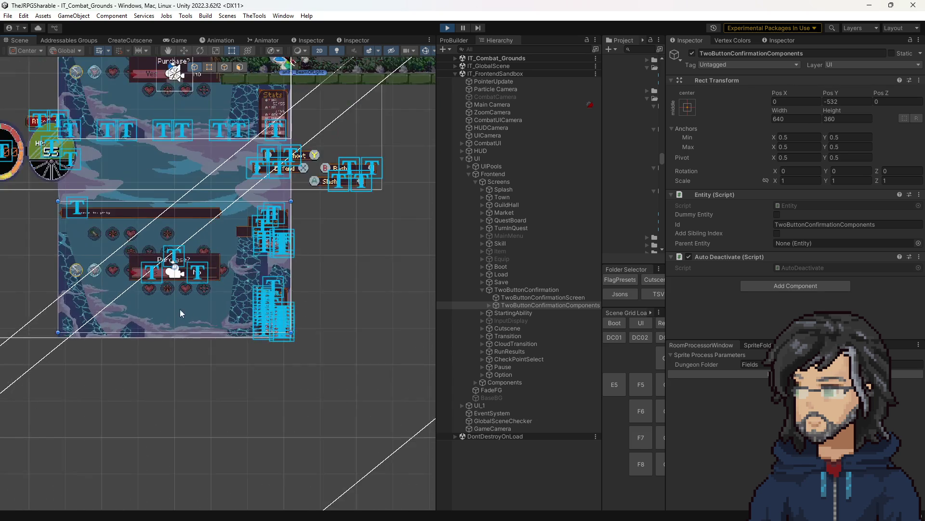
{"action": "scroll", "coordinate": [197, 318], "scroll_direction": "down", "scroll_amount": 4}
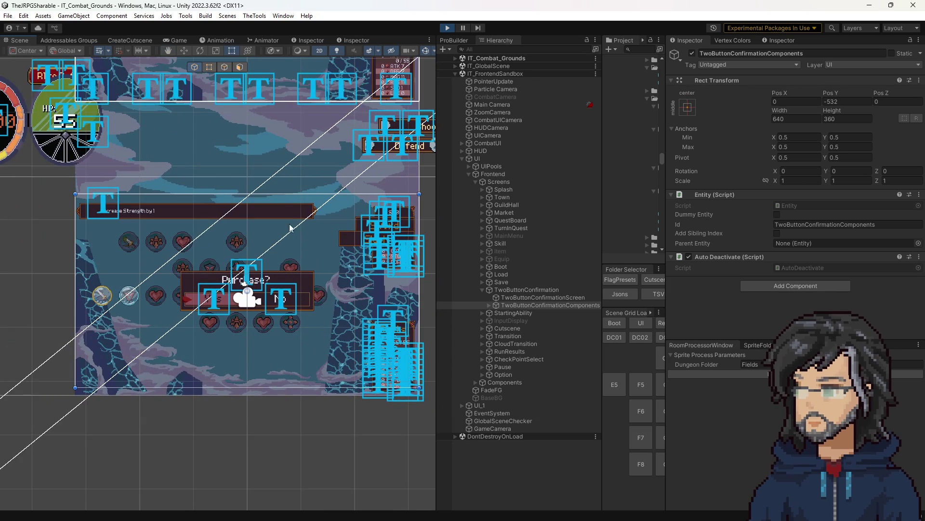
{"action": "left_click_drag", "start_coordinate": [291, 215], "coordinate": [294, 227]}
- Set the panel's Pos Y to -540
{"action": "double_click", "coordinate": [832, 101]}
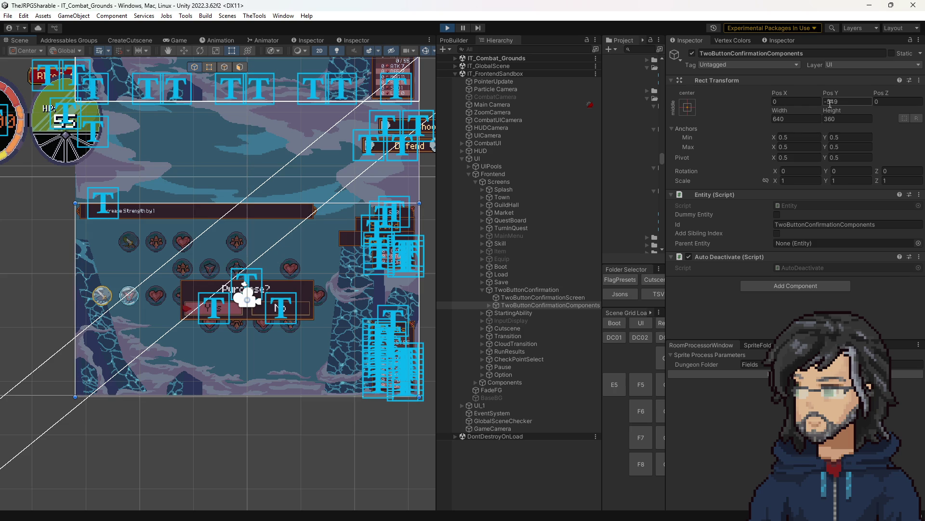
{"action": "type", "text": "540"}
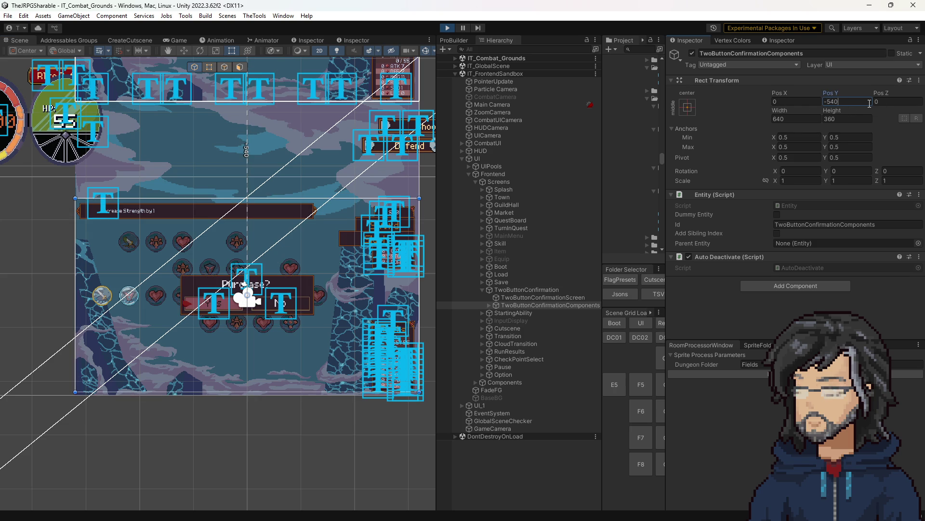
{"action": "scroll", "coordinate": [208, 374], "scroll_direction": "up", "scroll_amount": 2}
{"action": "scroll", "coordinate": [208, 371], "scroll_direction": "up", "scroll_amount": 1}
{"action": "scroll", "coordinate": [189, 363], "scroll_direction": "down", "scroll_amount": 1}
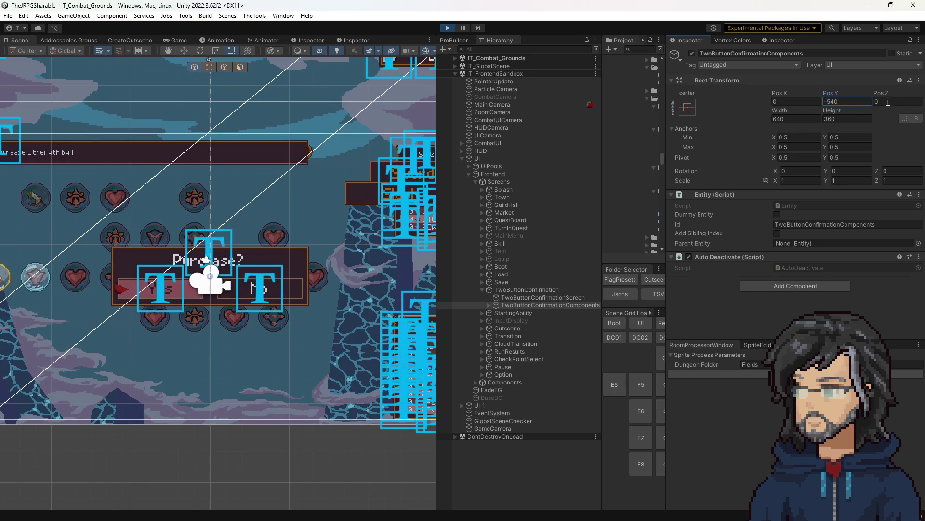
{"action": "key", "text": "Return"}
{"action": "scroll", "coordinate": [360, 161], "scroll_direction": "down", "scroll_amount": 6}
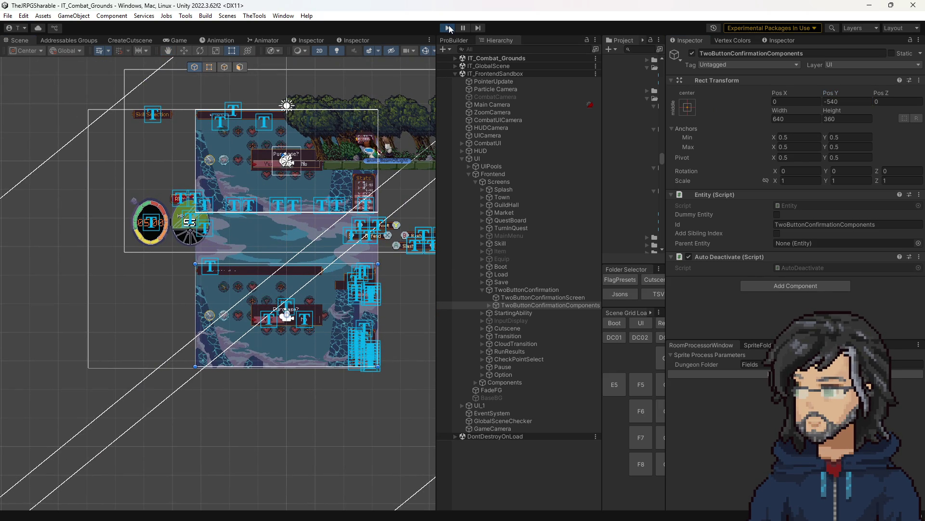
- Stop play, set Skill_OpenTwoButtonConfirmation's End Position to 0, -540, and play again
{"action": "left_click", "coordinate": [448, 29]}
{"action": "left_click_drag", "start_coordinate": [601, 179], "coordinate": [449, 193]}
{"action": "left_click", "coordinate": [554, 183]}
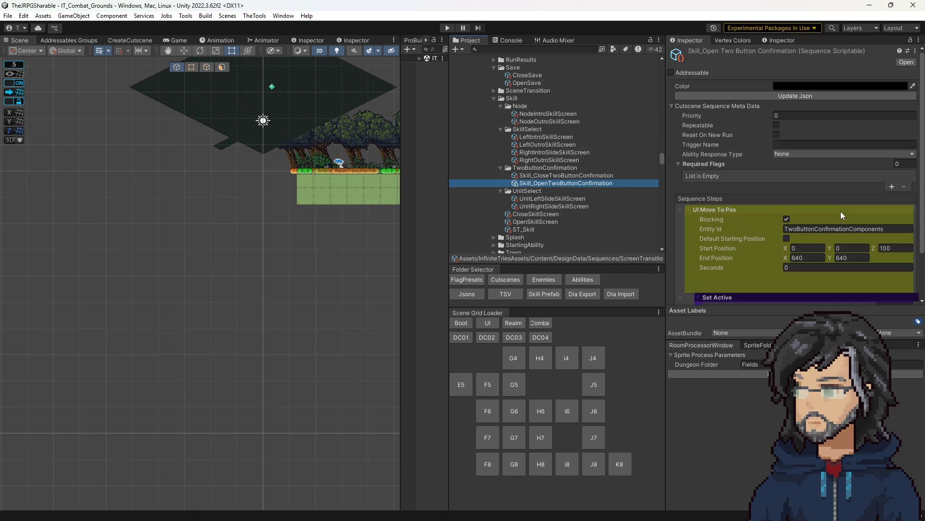
{"action": "left_click", "coordinate": [820, 256]}
{"action": "key", "text": "Tab"}
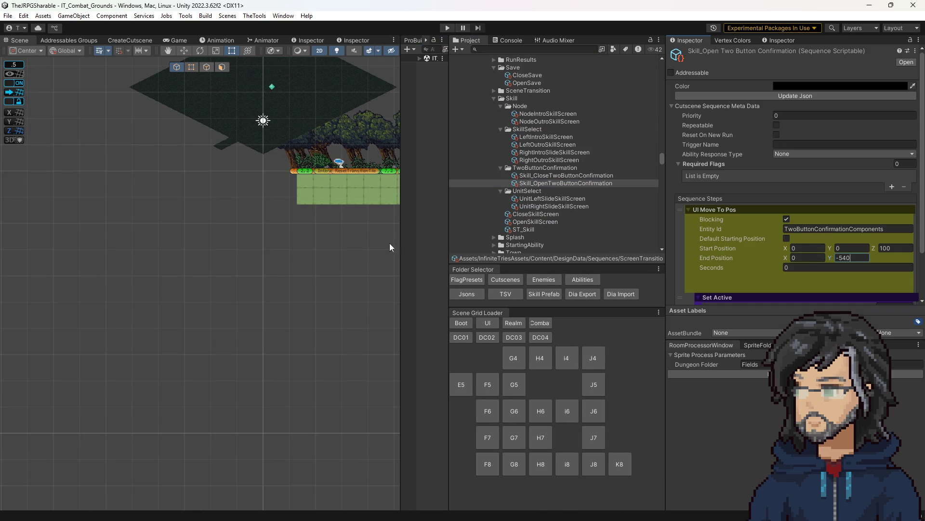
{"action": "left_click", "coordinate": [445, 27]}
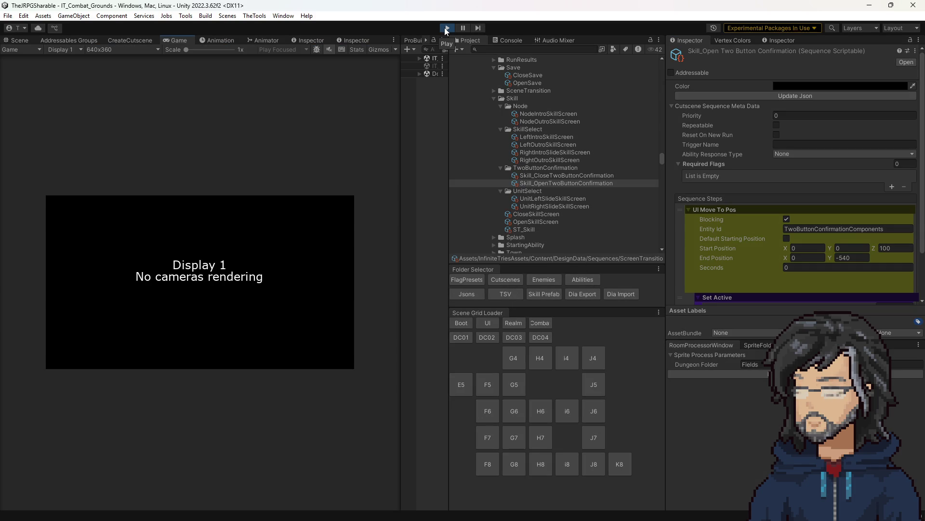
- Open the Purchase? popup on a skill node and decline it with No
{"action": "left_click_drag", "start_coordinate": [400, 136], "coordinate": [649, 142]}
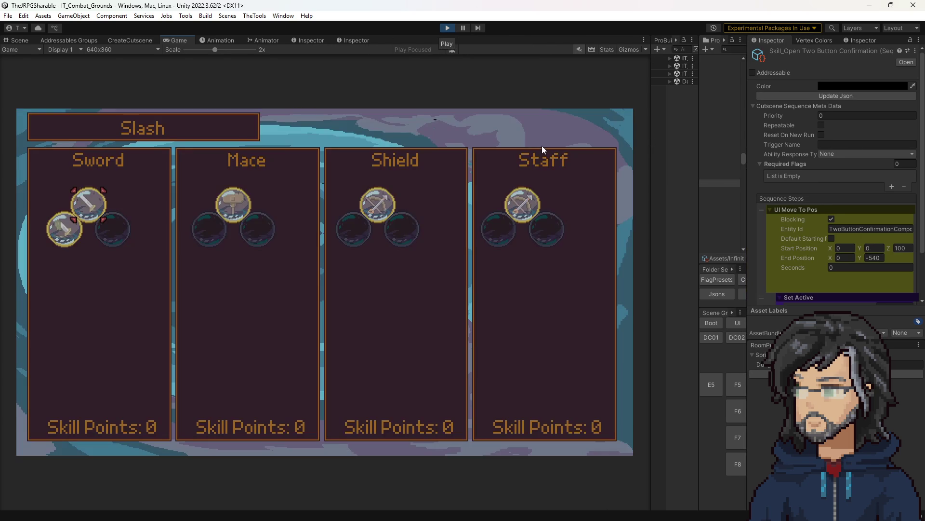
{"action": "key", "text": "Return"}
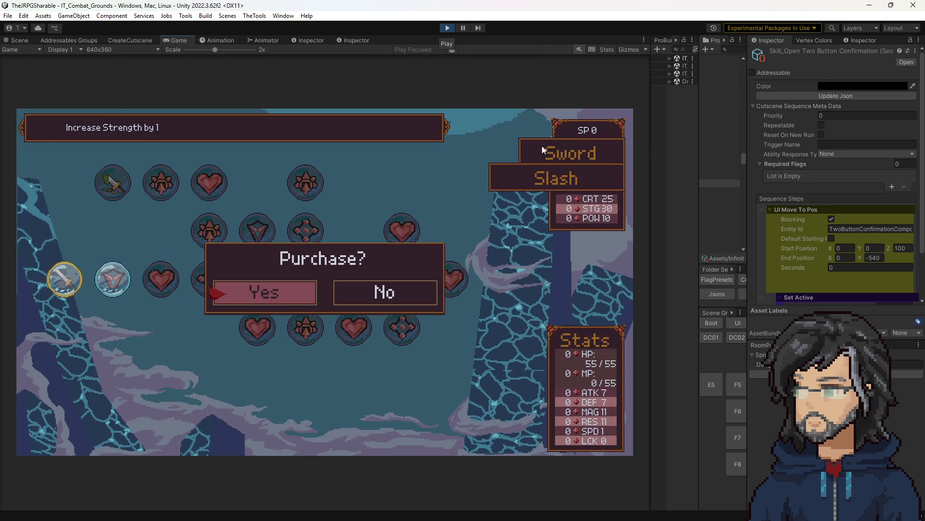
{"action": "key", "text": "Right"}
{"action": "key", "text": "Left"}
{"action": "key", "text": "Right"}
{"action": "key", "text": "Left"}
{"action": "key", "text": "Return"}
{"action": "key", "text": "Return"}
{"action": "key", "text": "Right"}
{"action": "key", "text": "Return"}
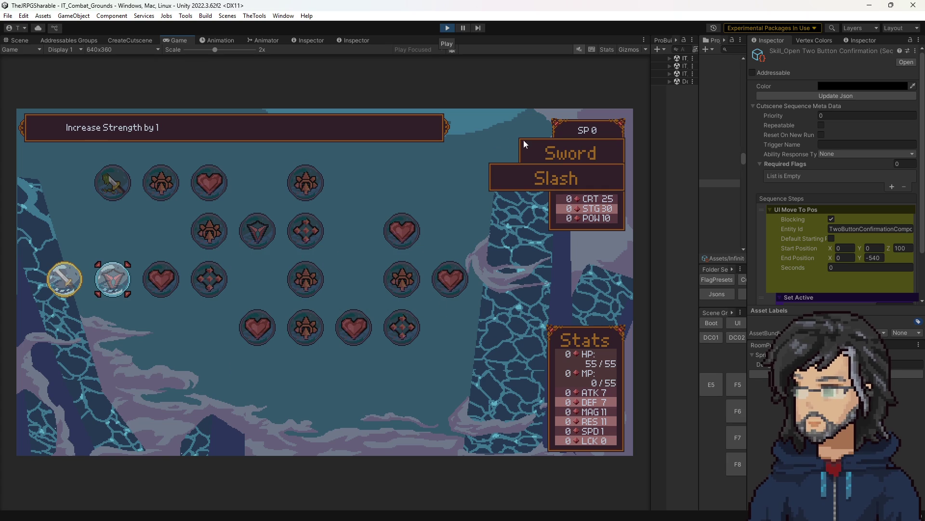
{"action": "key", "text": "Return"}
{"action": "key", "text": "Return"}
{"action": "key", "text": "Return"}
{"action": "key", "text": "Return"}
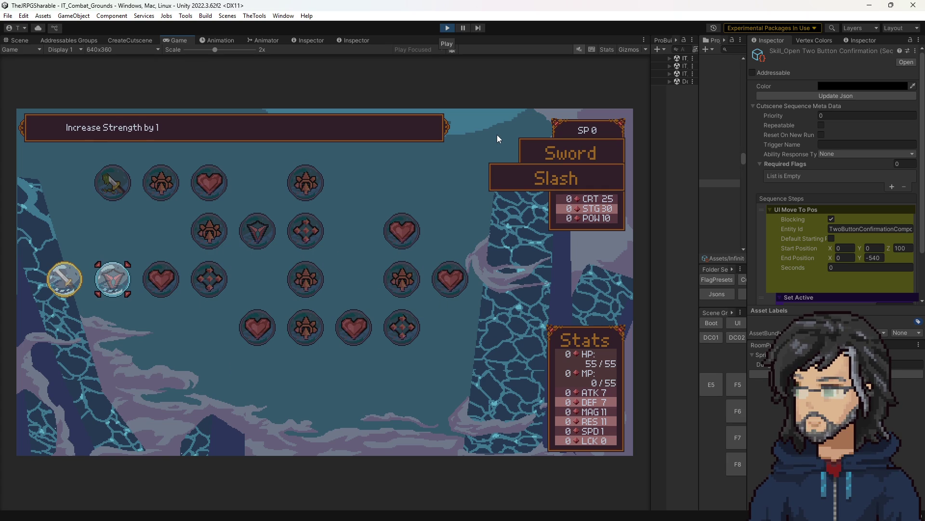
- Buy two skills with Yes, raising ATK to 8 and max HP to 60
{"action": "key", "text": "Return"}
{"action": "key", "text": "Return"}
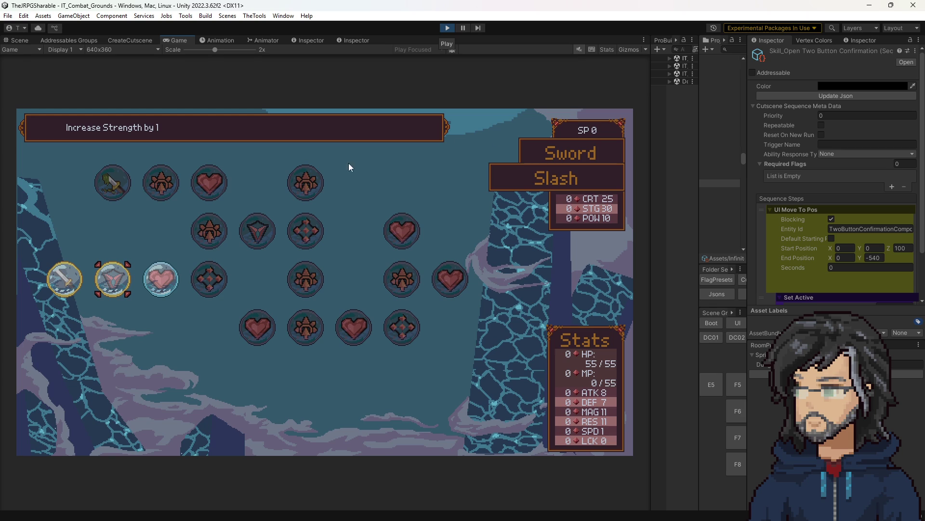
{"action": "key", "text": "Return"}
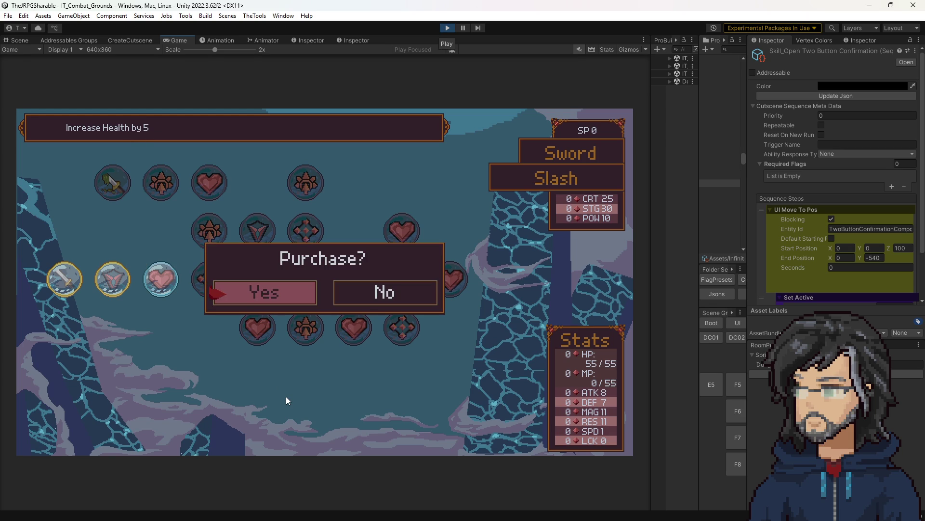
{"action": "key", "text": "Return"}
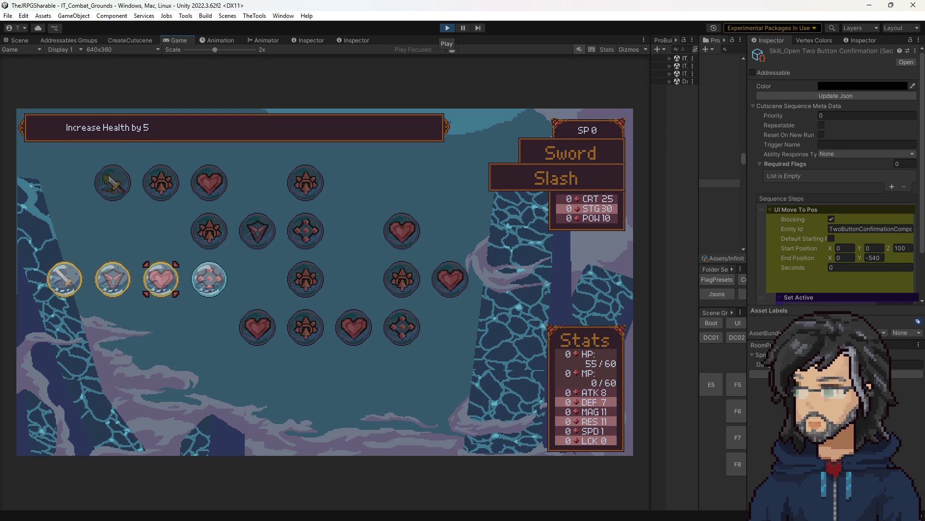
{"action": "key", "text": "alt+Tab"}
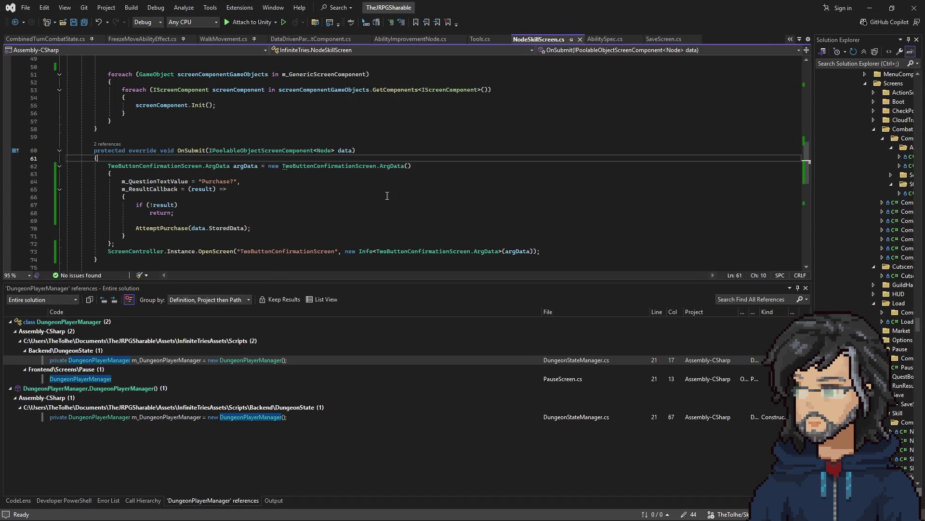
- Move the AttemptPurchase(data.StoredData) call up and cut the confirmation-popup code out of OnSubmit
{"action": "scroll", "coordinate": [277, 145], "scroll_direction": "up", "scroll_amount": 4}
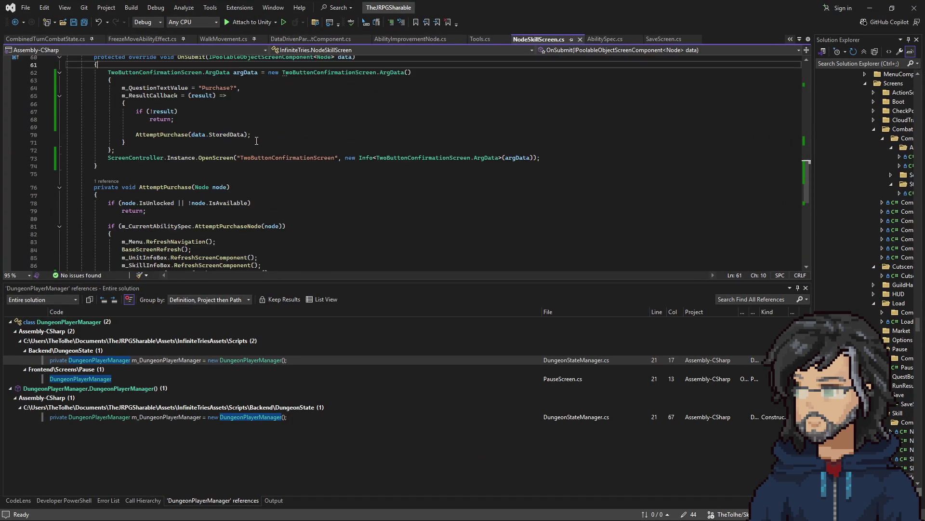
{"action": "mouse_move", "coordinate": [67, 119]}
{"action": "left_mouse_down"}
{"action": "mouse_move", "coordinate": [159, 137]}
{"action": "mouse_move", "coordinate": [280, 205]}
{"action": "left_mouse_up"}
{"action": "scroll", "coordinate": [198, 164], "scroll_direction": "down", "scroll_amount": 4}
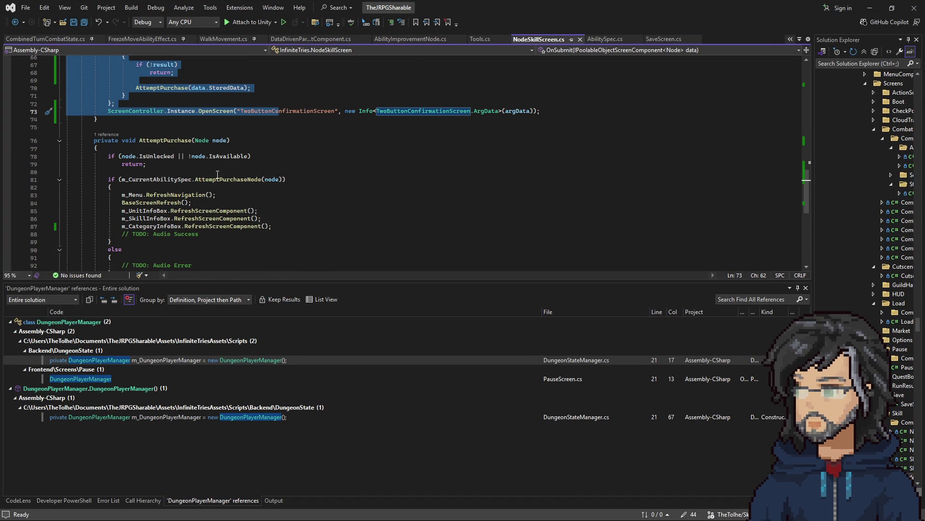
{"action": "right_click", "coordinate": [240, 180]}
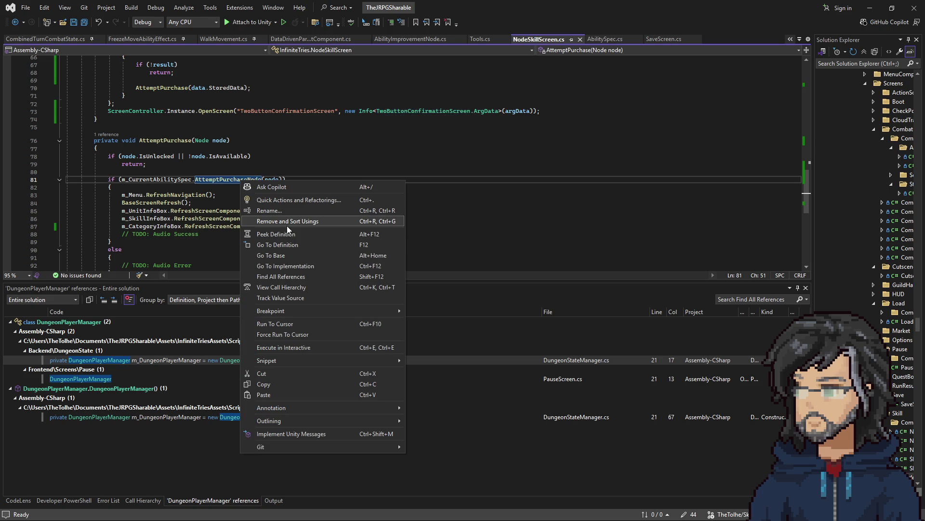
{"action": "left_click", "coordinate": [152, 186]}
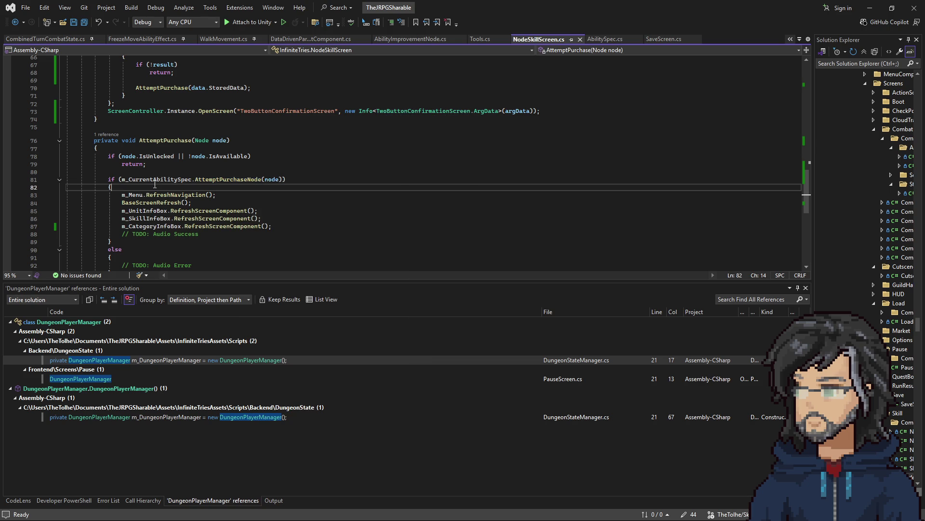
{"action": "scroll", "coordinate": [206, 161], "scroll_direction": "up", "scroll_amount": 3}
{"action": "mouse_move", "coordinate": [567, 181]}
{"action": "left_mouse_down"}
{"action": "mouse_move", "coordinate": [193, 173]}
{"action": "mouse_move", "coordinate": [123, 126]}
{"action": "left_mouse_up"}
{"action": "left_click", "coordinate": [258, 159]}
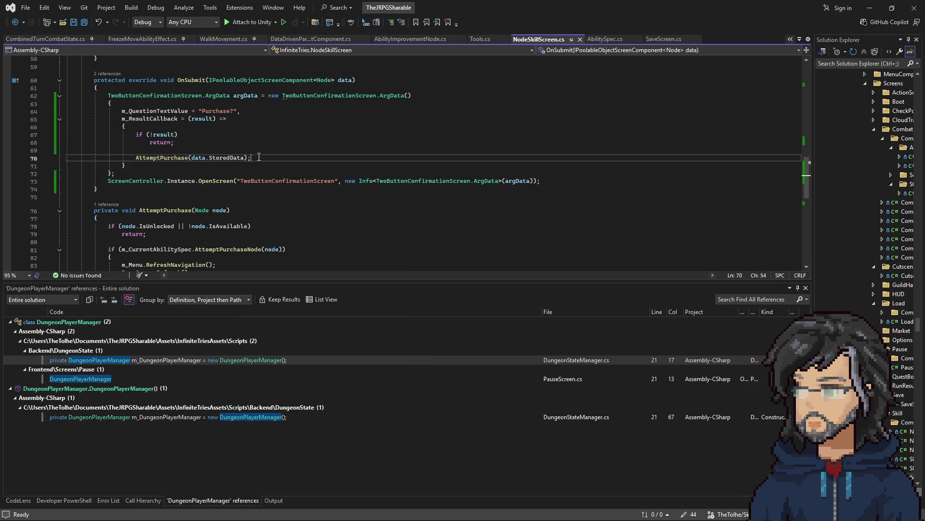
{"action": "key", "text": "ctrl+x"}
{"action": "key", "text": "Up"}
{"action": "key", "text": "Up"}
{"action": "key", "text": "Up"}
{"action": "key", "text": "ctrl+v"}
{"action": "key", "text": "Up"}
{"action": "left_click_drag", "start_coordinate": [543, 182], "coordinate": [500, 99]}
{"action": "key", "text": "Delete"}
- Paste the TwoButtonConfirmationScreen popup code into AttemptPurchase above the purchase check
{"action": "left_click", "coordinate": [159, 156]}
{"action": "left_click", "coordinate": [206, 168]}
{"action": "left_click", "coordinate": [173, 151]}
{"action": "key", "text": "Return"}
{"action": "key", "text": "ctrl+v"}
{"action": "scroll", "coordinate": [176, 166], "scroll_direction": "down", "scroll_amount": 2}
{"action": "scroll", "coordinate": [175, 166], "scroll_direction": "down", "scroll_amount": 3}
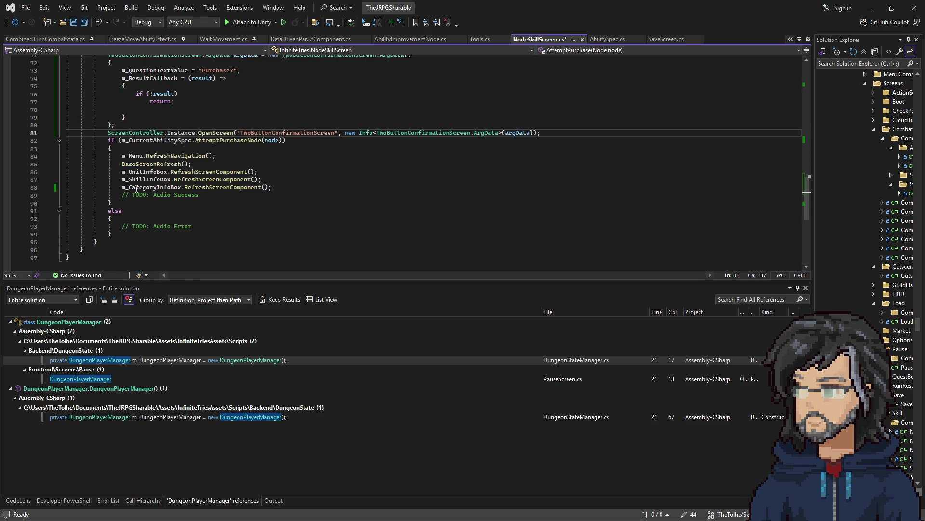
{"action": "left_click_drag", "start_coordinate": [113, 235], "coordinate": [172, 125]}
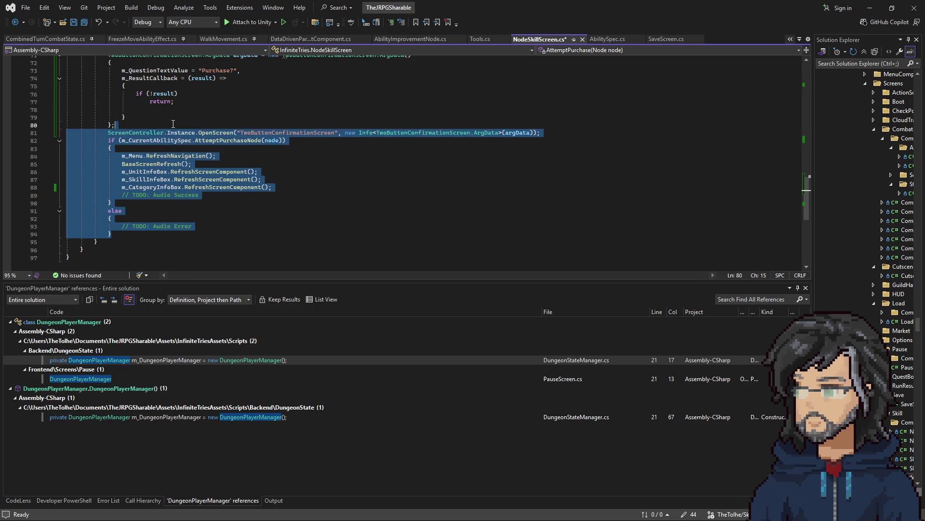
{"action": "key", "text": "Delete"}
- Close the result callback with braces and nest the AttemptPurchaseNode if/else inside it
{"action": "left_click", "coordinate": [182, 102]}
{"action": "scroll", "coordinate": [183, 103], "scroll_direction": "up", "scroll_amount": 3}
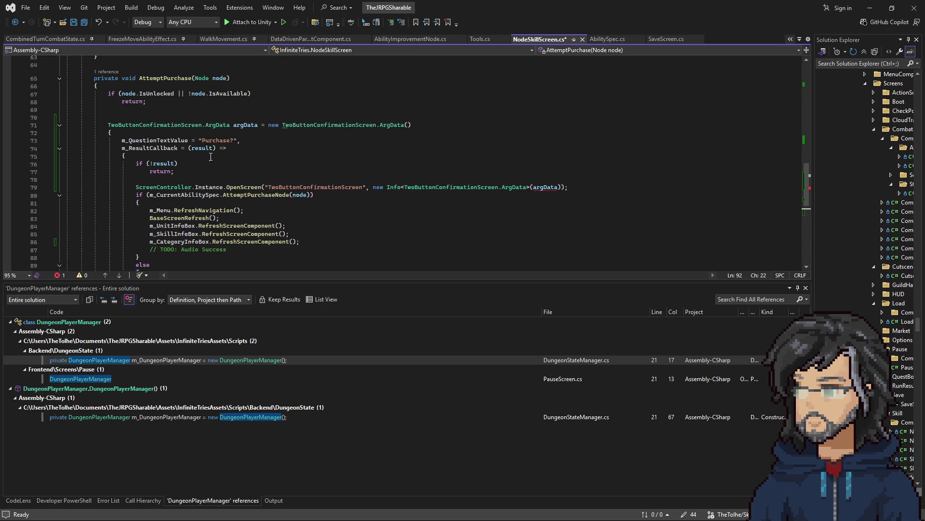
{"action": "left_click", "coordinate": [243, 177], "text": "shift"}
{"action": "key", "text": "ctrl+x"}
{"action": "type", "text": "}"}
{"action": "key", "text": "Return"}
{"action": "type", "text": "};"}
{"action": "key", "text": "Return"}
{"action": "key", "text": "ctrl+v"}
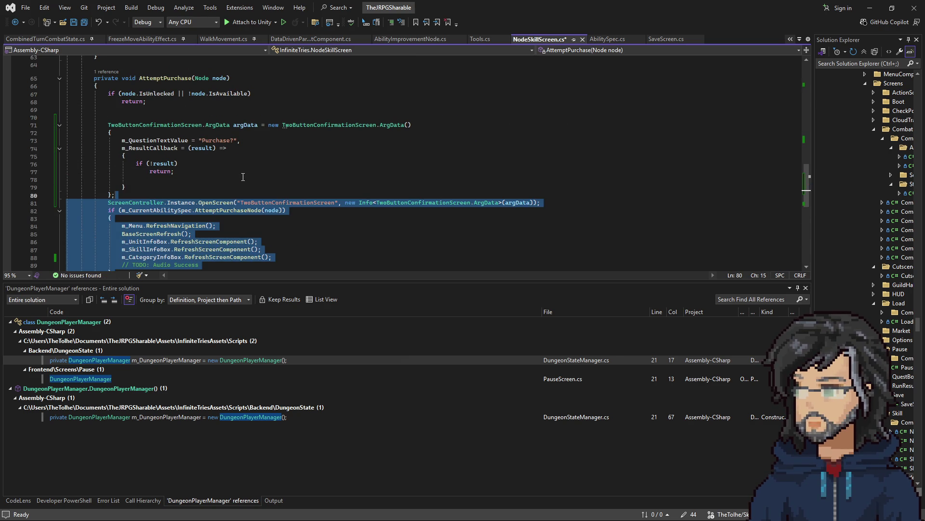
{"action": "scroll", "coordinate": [243, 177], "scroll_direction": "down", "scroll_amount": 5}
{"action": "left_click_drag", "start_coordinate": [112, 187], "coordinate": [566, 87]}
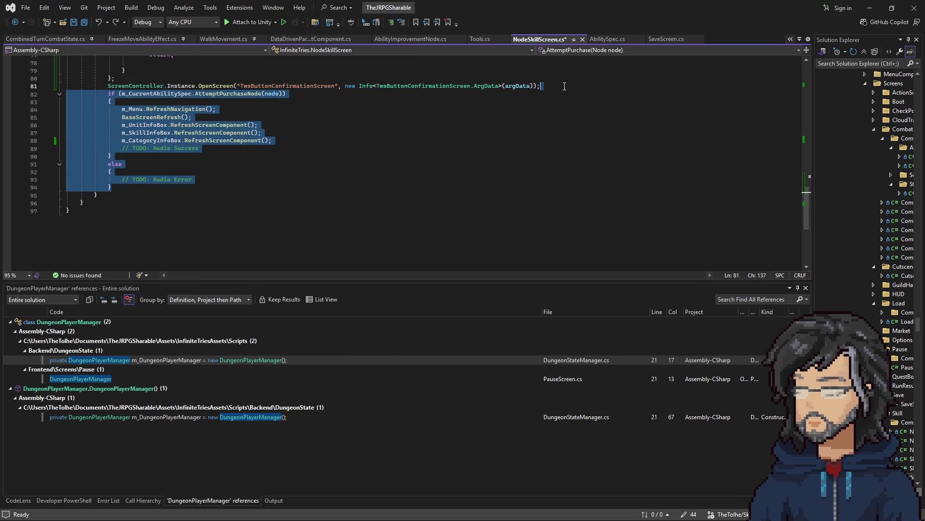
{"action": "scroll", "coordinate": [501, 141], "scroll_direction": "up", "scroll_amount": 3}
{"action": "key", "text": "Delete"}
{"action": "left_click", "coordinate": [185, 133]}
{"action": "key", "text": "ctrl+v"}
- Save NodeSkillScreen.cs and remove the extra blank line after the IsUnlocked early return
{"action": "scroll", "coordinate": [237, 156], "scroll_direction": "up", "scroll_amount": 1}
{"action": "scroll", "coordinate": [237, 155], "scroll_direction": "down", "scroll_amount": 2}
{"action": "scroll", "coordinate": [237, 155], "scroll_direction": "up", "scroll_amount": 1}
{"action": "key", "text": "ctrl+s"}
{"action": "scroll", "coordinate": [193, 159], "scroll_direction": "up", "scroll_amount": 4}
{"action": "left_click", "coordinate": [149, 162]}
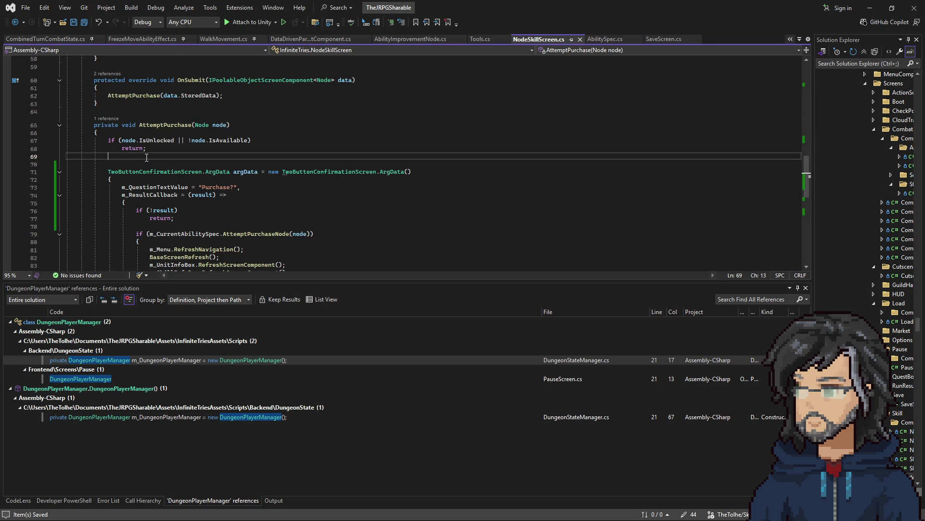
{"action": "left_click_drag", "start_coordinate": [133, 140], "coordinate": [244, 143]}
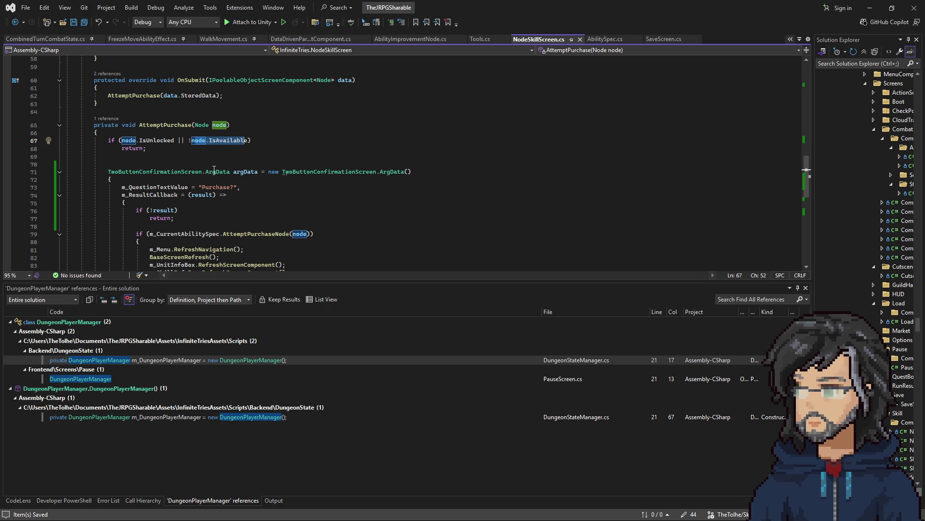
{"action": "left_click", "coordinate": [164, 148]}
{"action": "key", "text": "Delete"}
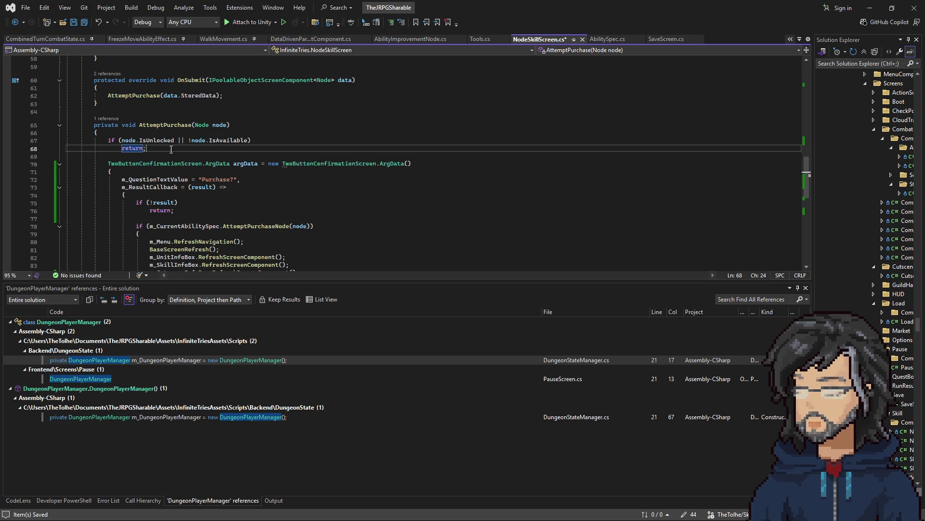
- Go to the AttemptPurchaseNode definition in AbilitySpec.cs and review its line-148 purchase condition
{"action": "scroll", "coordinate": [178, 155], "scroll_direction": "down", "scroll_amount": 4}
{"action": "scroll", "coordinate": [179, 155], "scroll_direction": "up", "scroll_amount": 2}
{"action": "scroll", "coordinate": [247, 172], "scroll_direction": "down", "scroll_amount": 3}
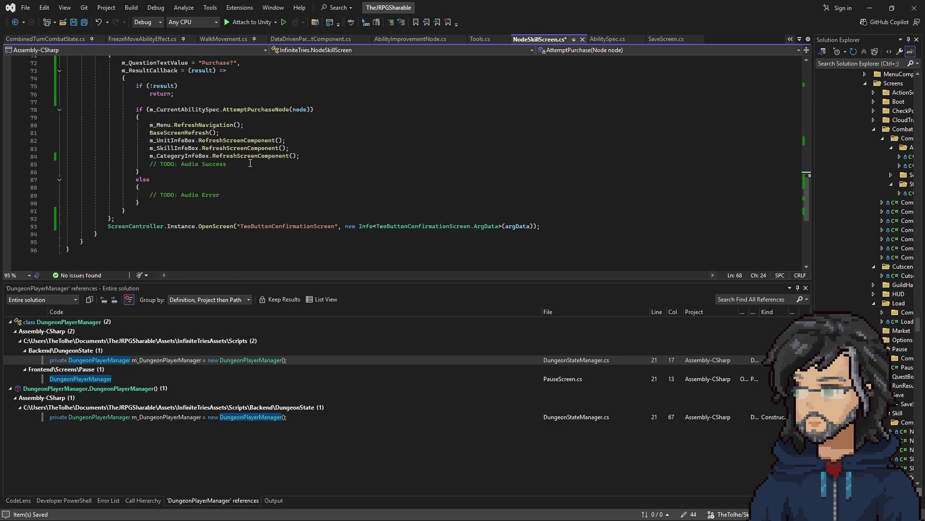
{"action": "scroll", "coordinate": [255, 185], "scroll_direction": "up", "scroll_amount": 2}
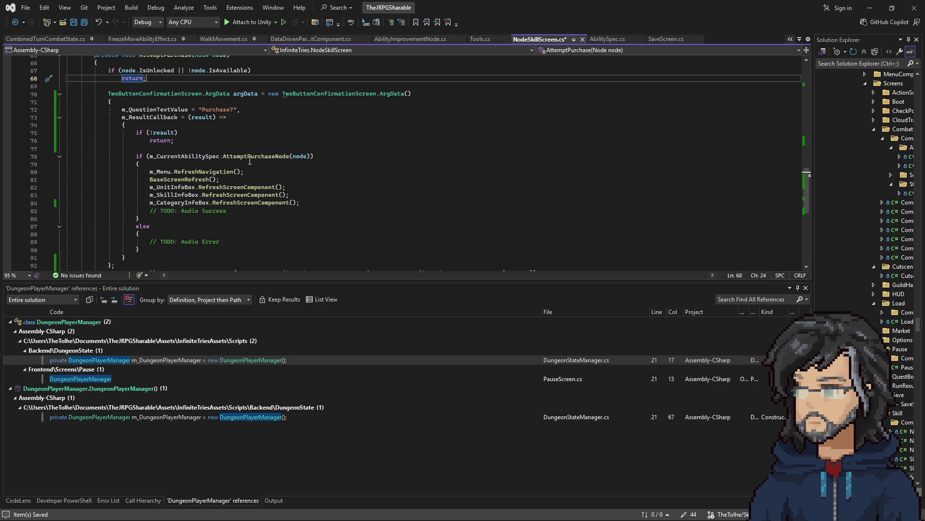
{"action": "right_click", "coordinate": [259, 159]}
{"action": "left_click", "coordinate": [293, 224]}
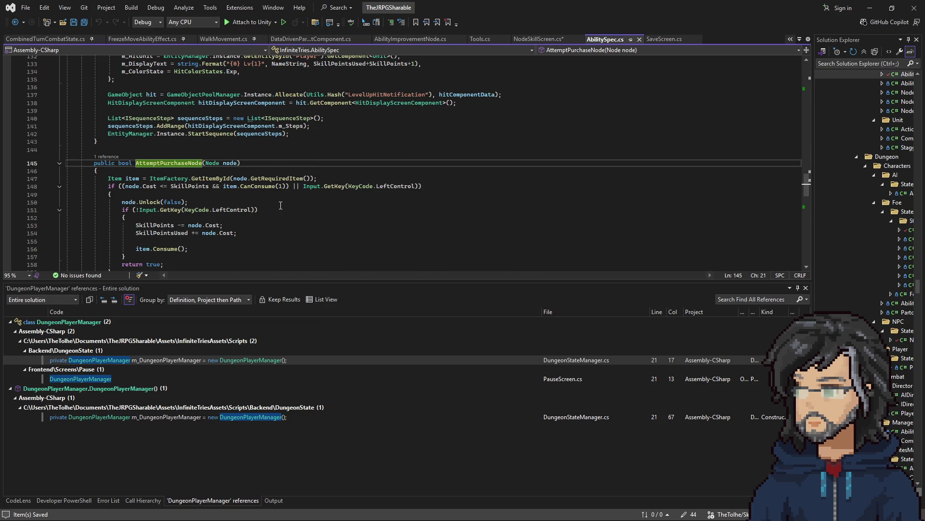
{"action": "scroll", "coordinate": [280, 206], "scroll_direction": "down", "scroll_amount": 1}
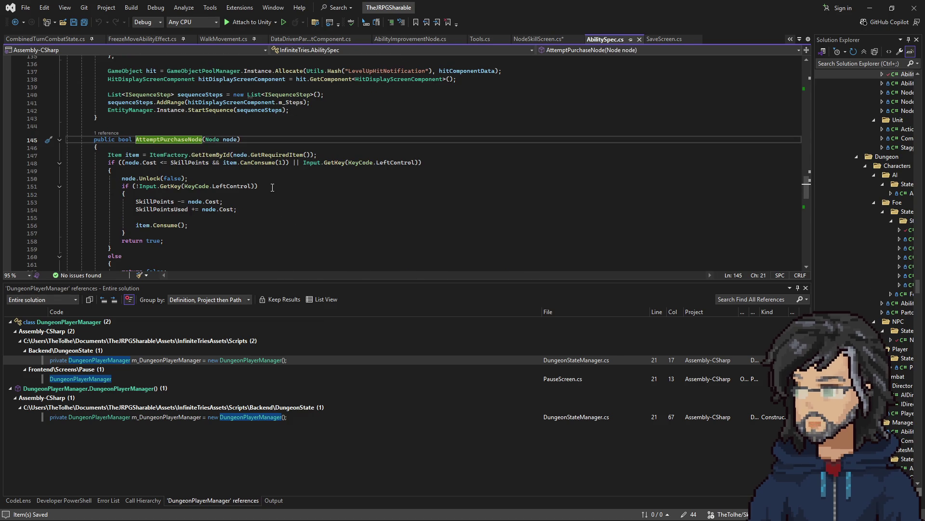
{"action": "left_click", "coordinate": [299, 163]}
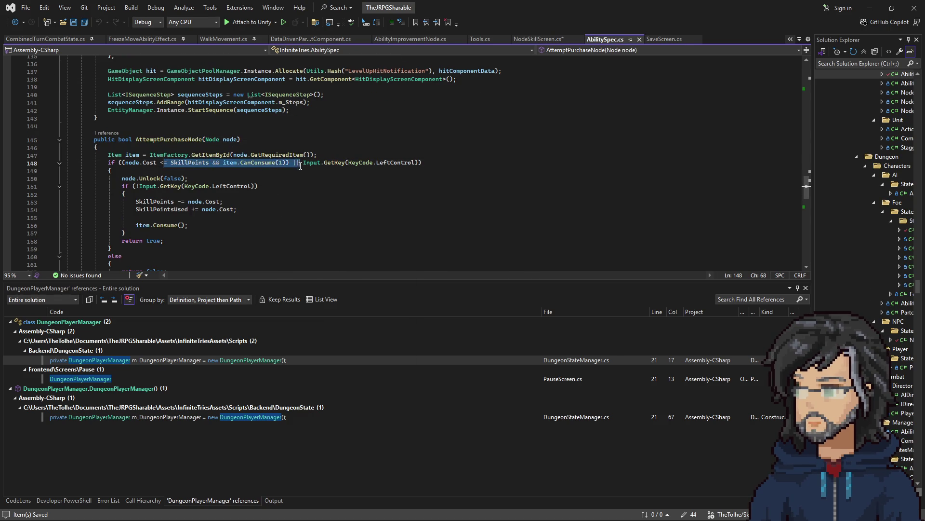
{"action": "scroll", "coordinate": [261, 184], "scroll_direction": "up", "scroll_amount": 7}
{"action": "scroll", "coordinate": [262, 184], "scroll_direction": "up", "scroll_amount": 15}
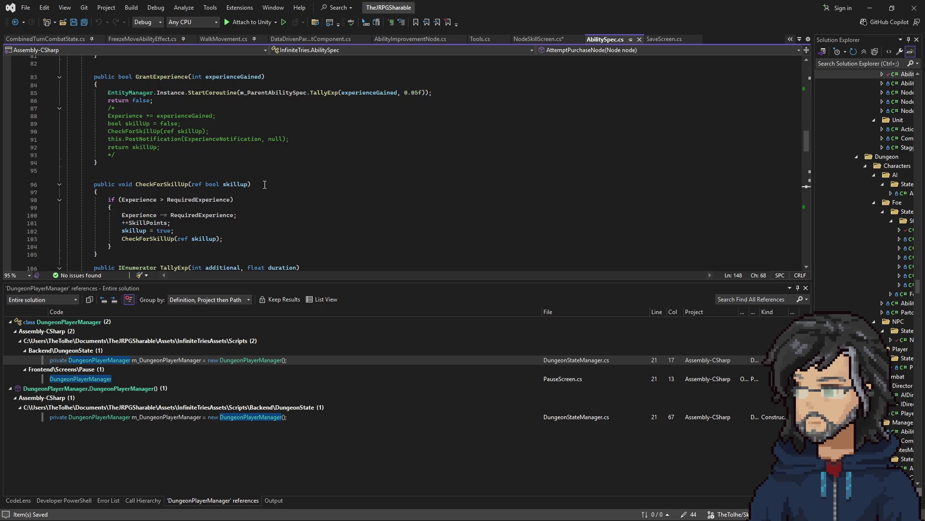
{"action": "scroll", "coordinate": [265, 185], "scroll_direction": "down", "scroll_amount": 17}
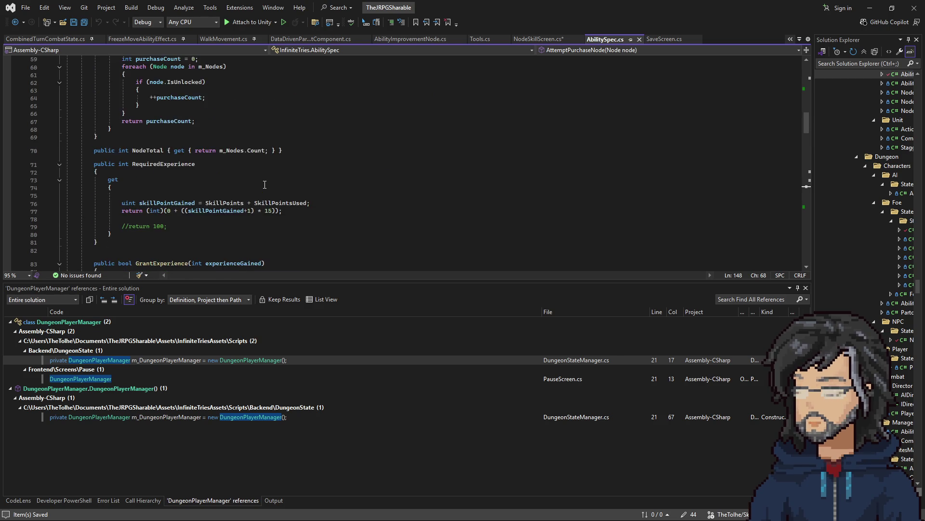
{"action": "scroll", "coordinate": [266, 187], "scroll_direction": "down", "scroll_amount": 17}
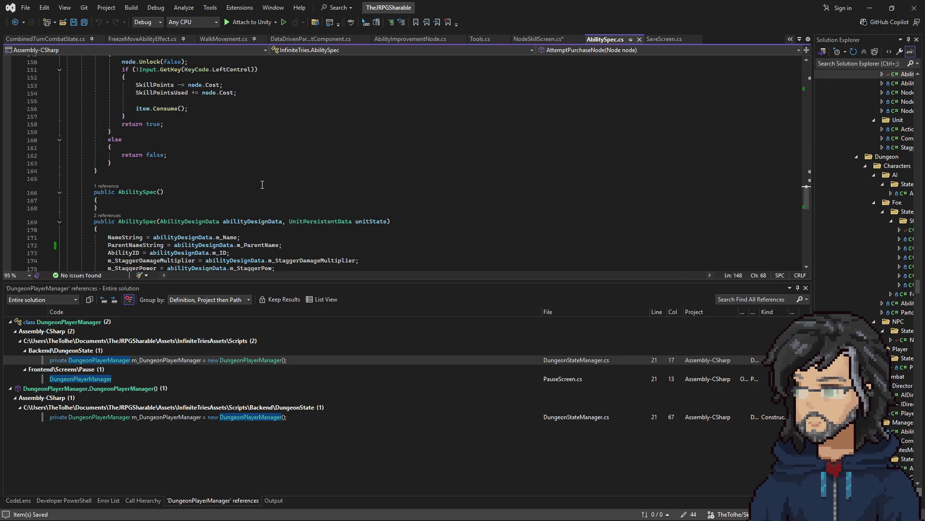
{"action": "scroll", "coordinate": [262, 185], "scroll_direction": "up", "scroll_amount": 17}
{"action": "scroll", "coordinate": [226, 174], "scroll_direction": "down", "scroll_amount": 5}
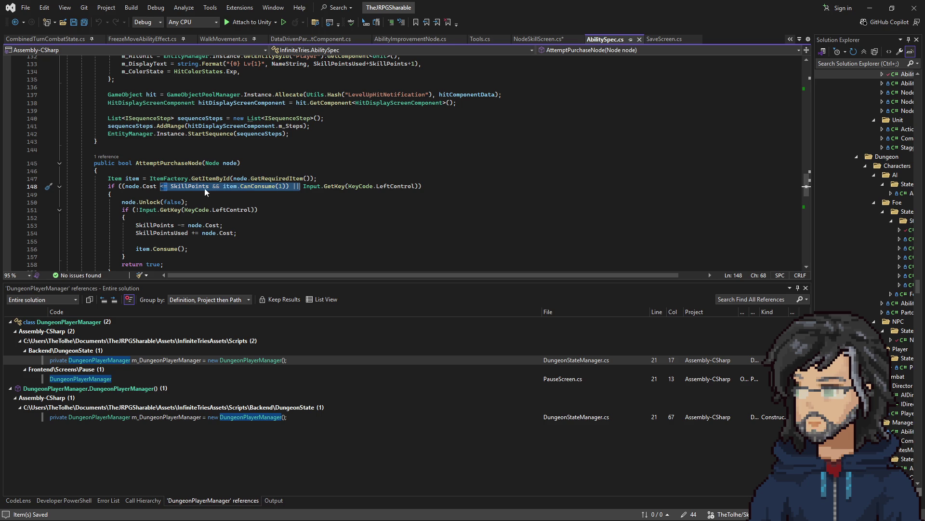
- Find all references to CanConsume, then return to the AttemptPurchaseNode header
{"action": "left_click_drag", "start_coordinate": [163, 187], "coordinate": [298, 184]}
{"action": "left_click", "coordinate": [297, 186]}
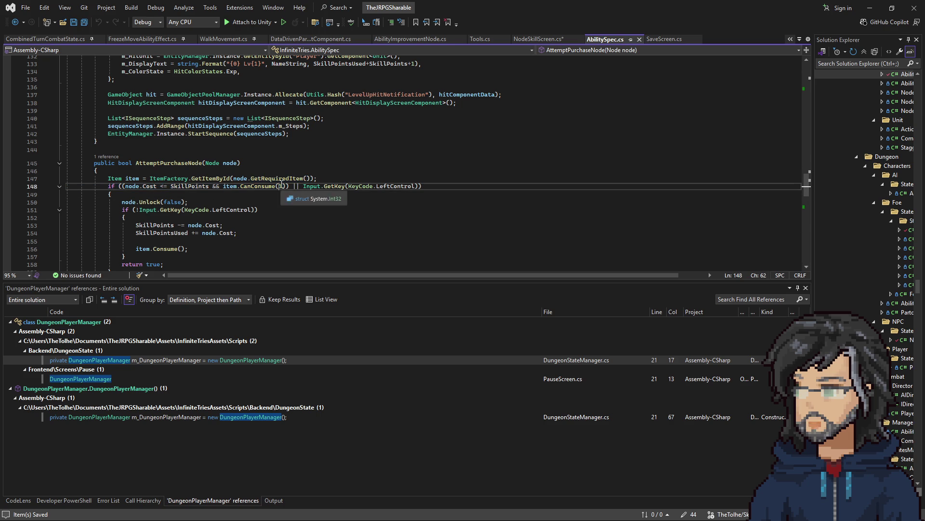
{"action": "right_click", "coordinate": [256, 186]}
{"action": "left_click", "coordinate": [290, 285]}
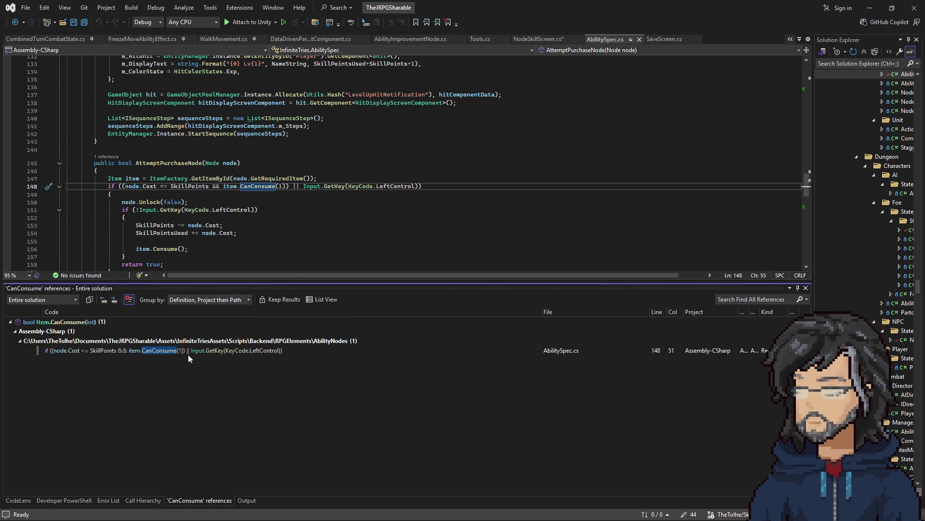
{"action": "scroll", "coordinate": [170, 146], "scroll_direction": "down", "scroll_amount": 3}
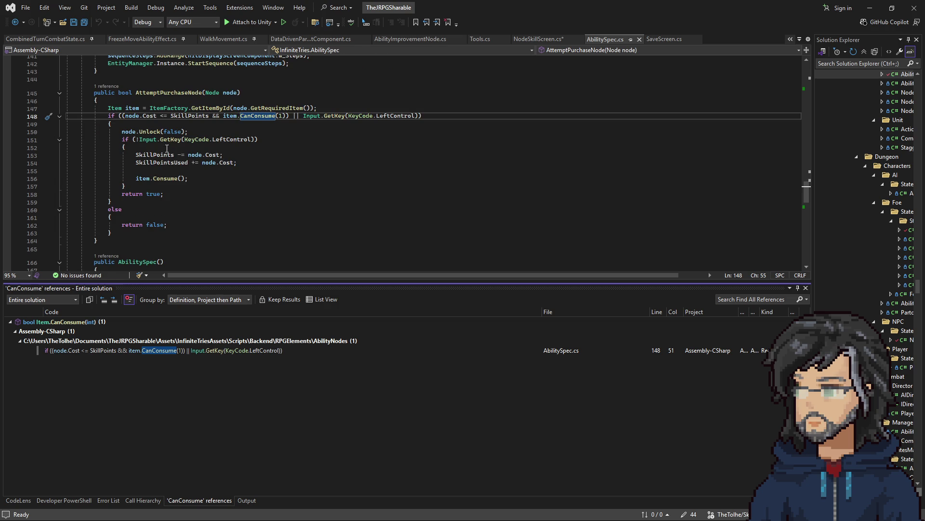
{"action": "left_click", "coordinate": [108, 78]}
- Duplicate the AttemptPurchaseNode header and rename the copy to CanPurchaseNode with a closing brace
{"action": "key", "text": "shift+Down"}
{"action": "key", "text": "shift+Down"}
{"action": "key", "text": "ctrl+d"}
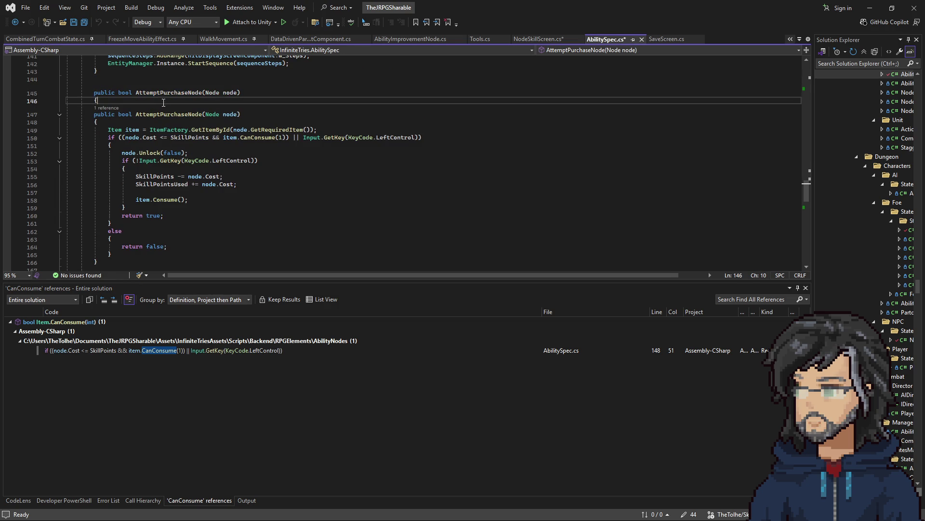
{"action": "left_click", "coordinate": [136, 92]}
{"action": "type", "text": "Ca"}
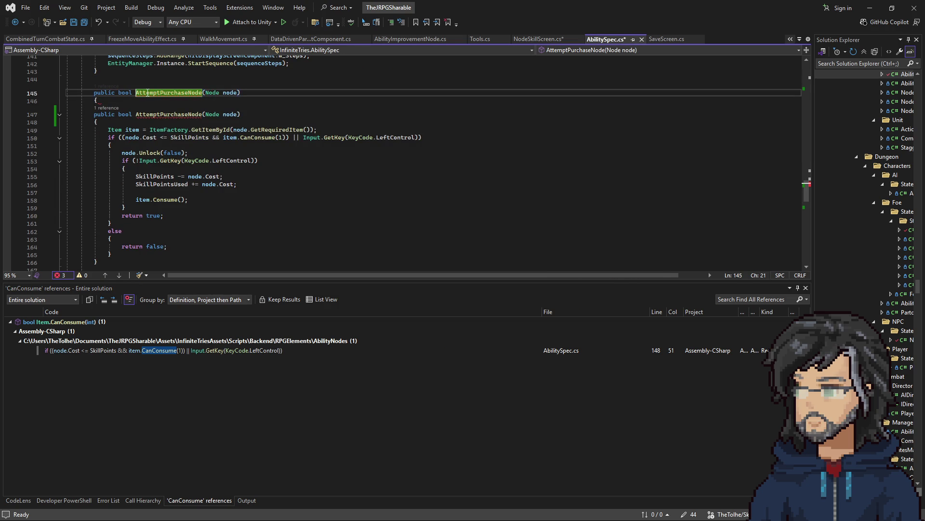
{"action": "key", "text": "Delete"}
{"action": "key", "text": "Delete"}
{"action": "key", "text": "Delete"}
{"action": "type", "text": "n"}
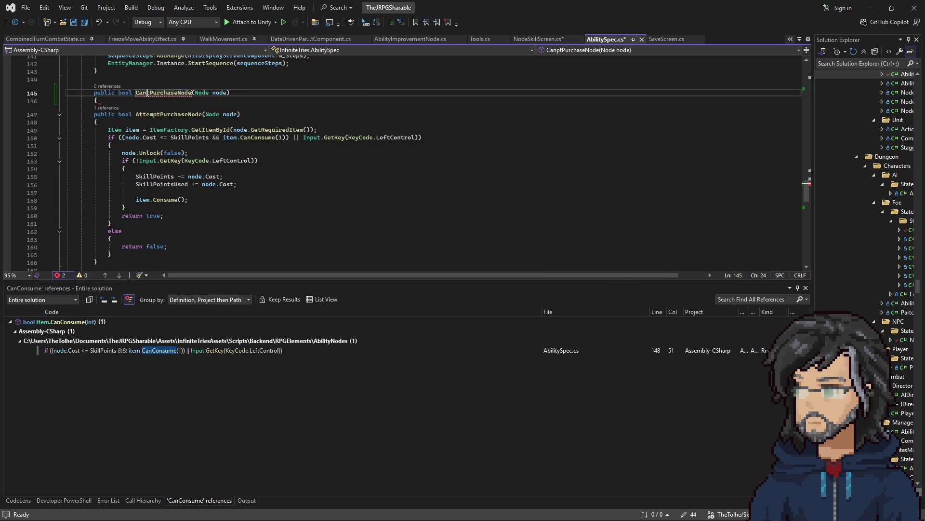
{"action": "key", "text": "Delete"}
{"action": "key", "text": "Down"}
{"action": "key", "text": "Return"}
{"action": "type", "text": "}"}
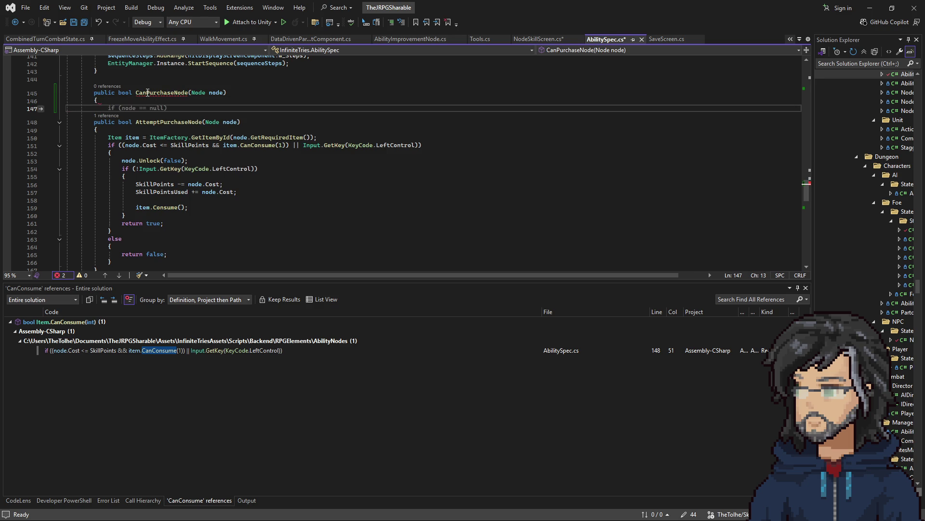
- Copy the purchase logic into CanPurchaseNode and delete its unlock and spending lines
{"action": "scroll", "coordinate": [148, 93], "scroll_direction": "down", "scroll_amount": 2}
{"action": "mouse_move", "coordinate": [145, 216]}
{"action": "left_mouse_down"}
{"action": "mouse_move", "coordinate": [159, 207]}
{"action": "mouse_move", "coordinate": [158, 83]}
{"action": "left_mouse_up"}
{"action": "scroll", "coordinate": [159, 82], "scroll_direction": "up", "scroll_amount": 3}
{"action": "key", "text": "ctrl+c"}
{"action": "left_click_drag", "start_coordinate": [91, 124], "coordinate": [99, 131]}
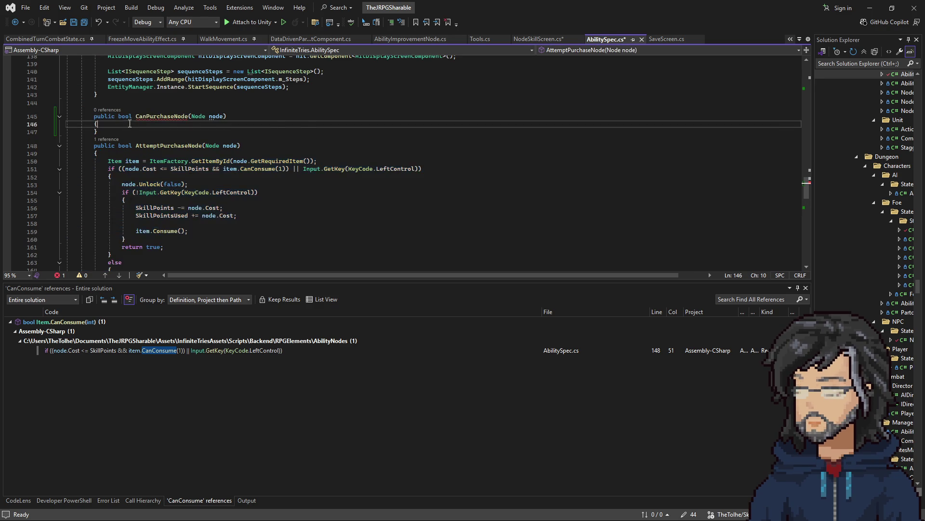
{"action": "key", "text": "ctrl+v"}
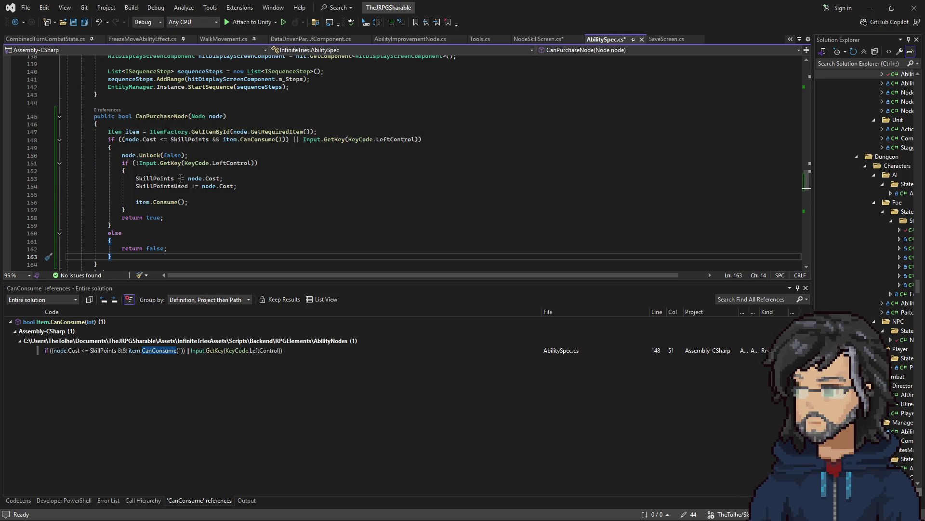
{"action": "mouse_move", "coordinate": [133, 147]}
{"action": "left_mouse_down"}
{"action": "mouse_move", "coordinate": [212, 171]}
{"action": "mouse_move", "coordinate": [212, 210]}
{"action": "left_mouse_up"}
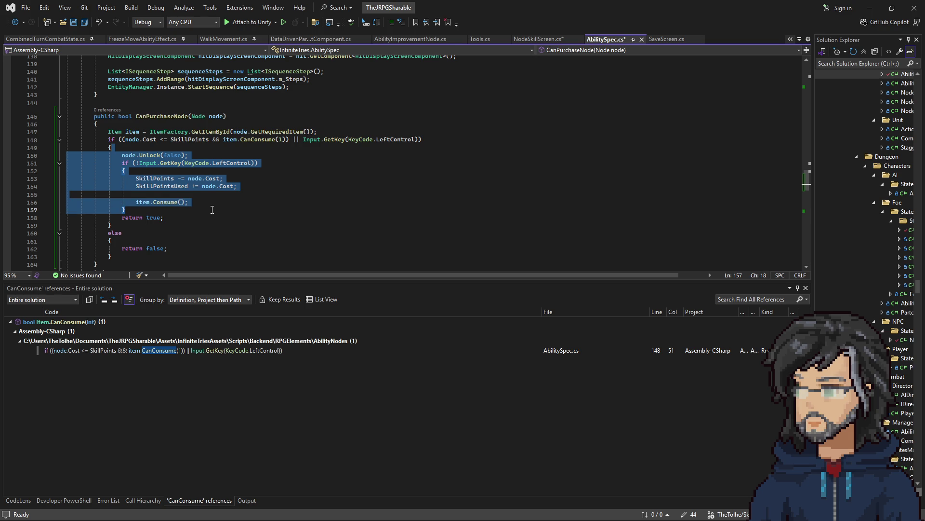
{"action": "key", "text": "Delete"}
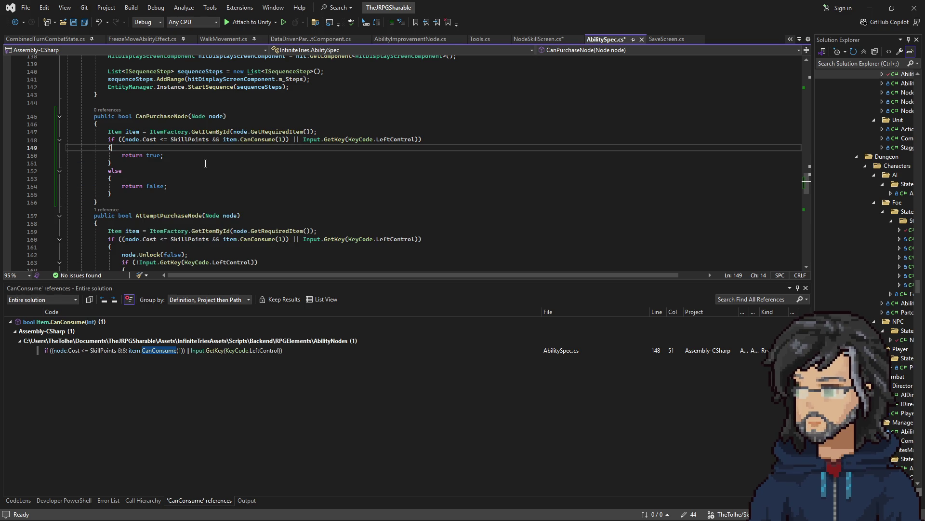
- Add a blank line after CanPurchaseNode, save AbilitySpec.cs, and return to NodeSkillScreen.cs
{"action": "left_click", "coordinate": [164, 202]}
{"action": "key", "text": "Return"}
{"action": "key", "text": "ctrl+s"}
{"action": "double_click", "coordinate": [177, 121]}
{"action": "left_click", "coordinate": [536, 43]}
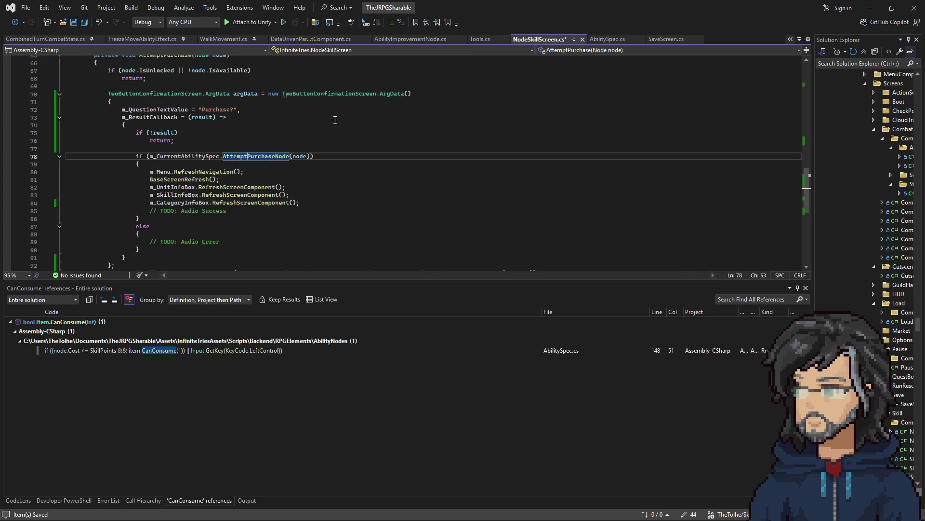
- Append || !m_CurrentAbilitySpec.CanPurchaseNode(node) to the AttemptPurchase early-return condition on line 67
{"action": "scroll", "coordinate": [173, 138], "scroll_direction": "up", "scroll_amount": 2}
{"action": "left_click", "coordinate": [173, 139]}
{"action": "left_click", "coordinate": [249, 117]}
{"action": "type", "text": "!"}
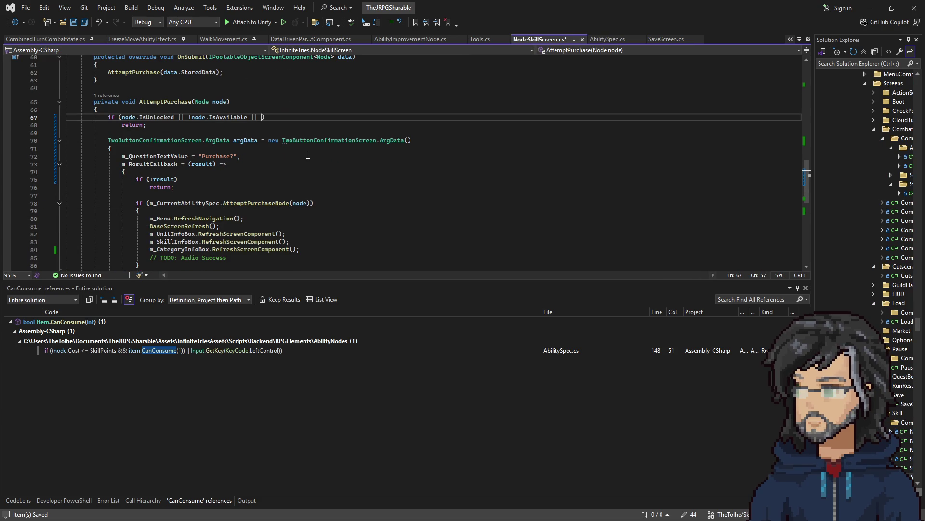
{"action": "type", "text": "CanPurchaseNode"}
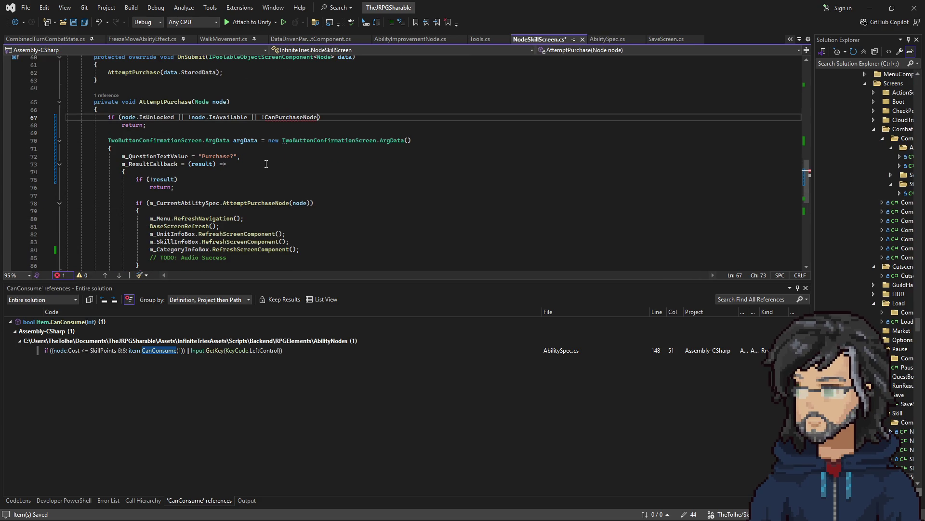
{"action": "double_click", "coordinate": [202, 204]}
{"action": "key", "text": "ctrl+c"}
{"action": "left_click", "coordinate": [265, 117]}
{"action": "key", "text": "ctrl+v"}
{"action": "type", "text": "."}
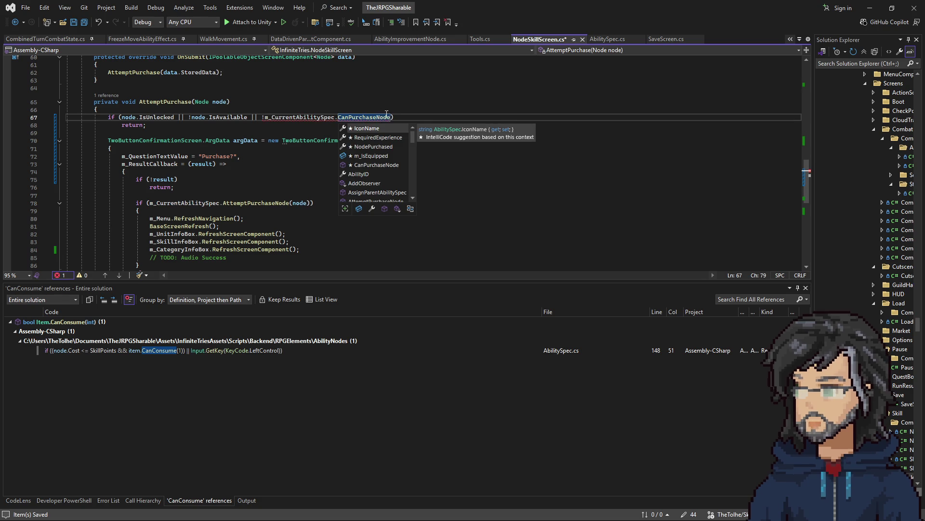
{"action": "left_click", "coordinate": [390, 117]}
{"action": "type", "text": "(()"}
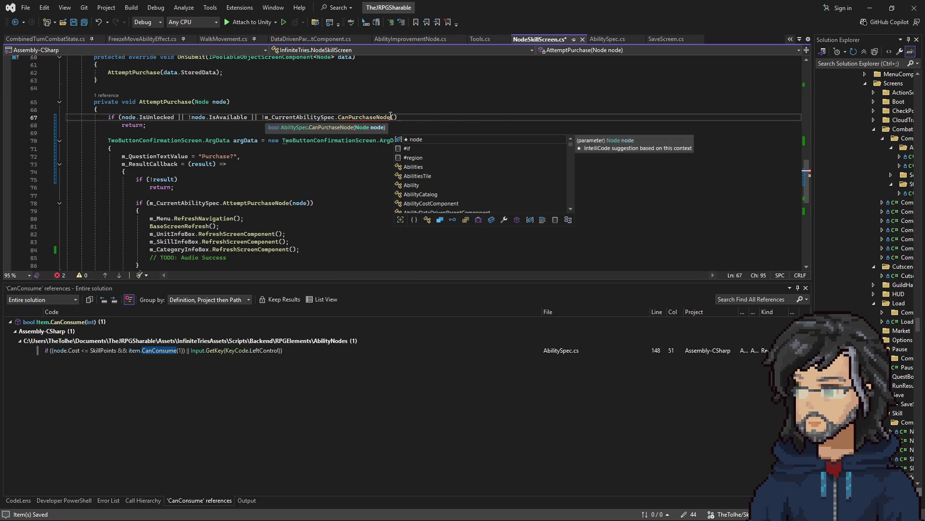
{"action": "key", "text": "Escape"}
{"action": "type", "text": ")"}
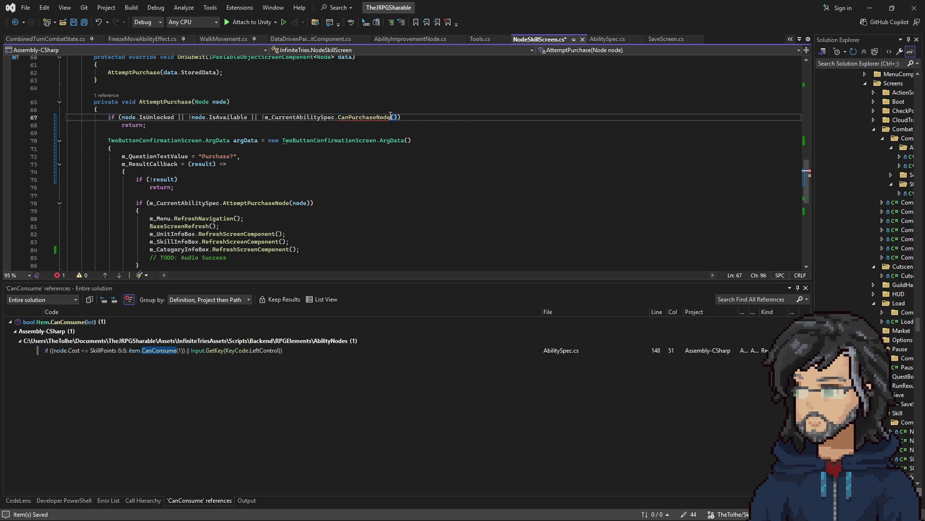
{"action": "type", "text": "node"}
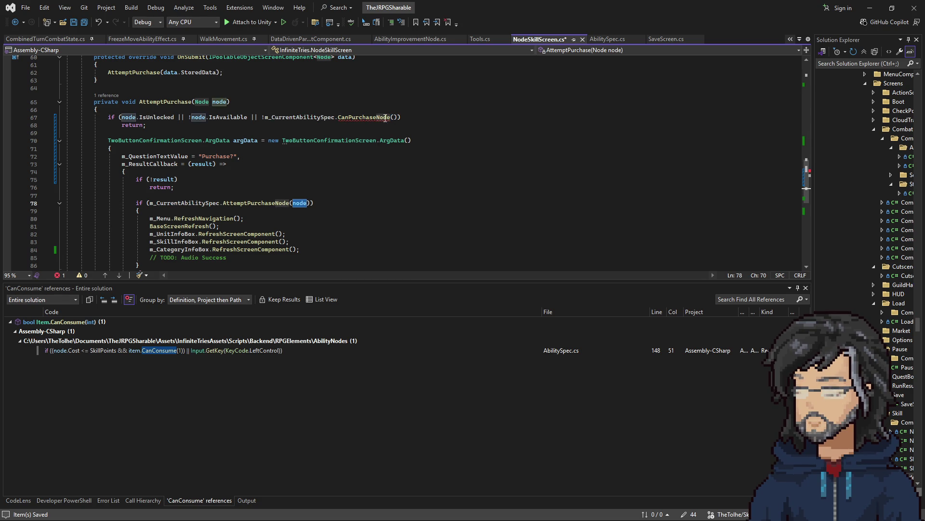
{"action": "left_click", "coordinate": [406, 179]}
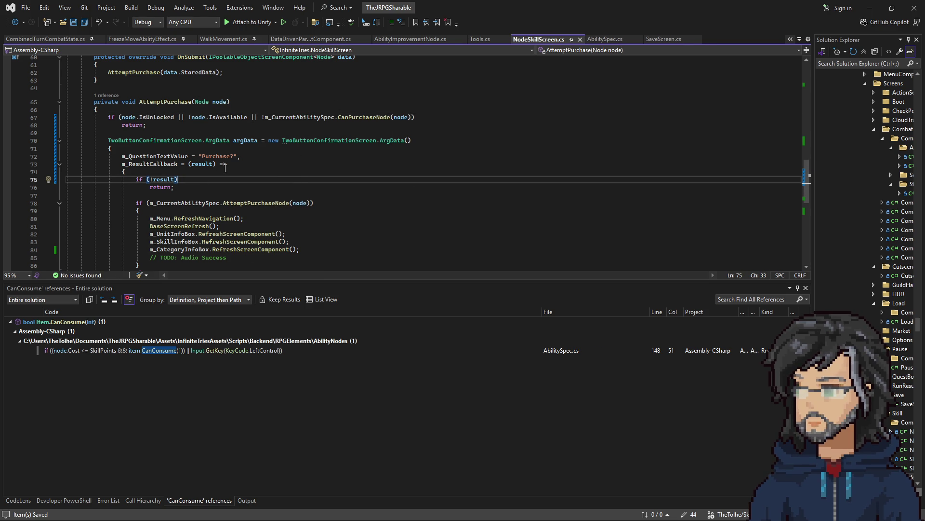
- Review the AttemptPurchaseNode definition's line-161 purchase condition in AbilitySpec, then return to Unity
{"action": "scroll", "coordinate": [225, 168], "scroll_direction": "down", "scroll_amount": 1}
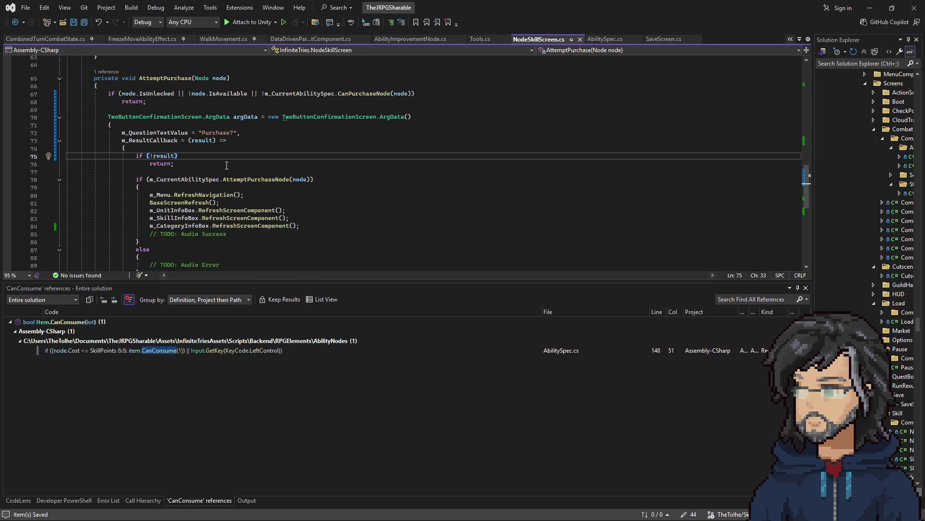
{"action": "left_click", "coordinate": [242, 178]}
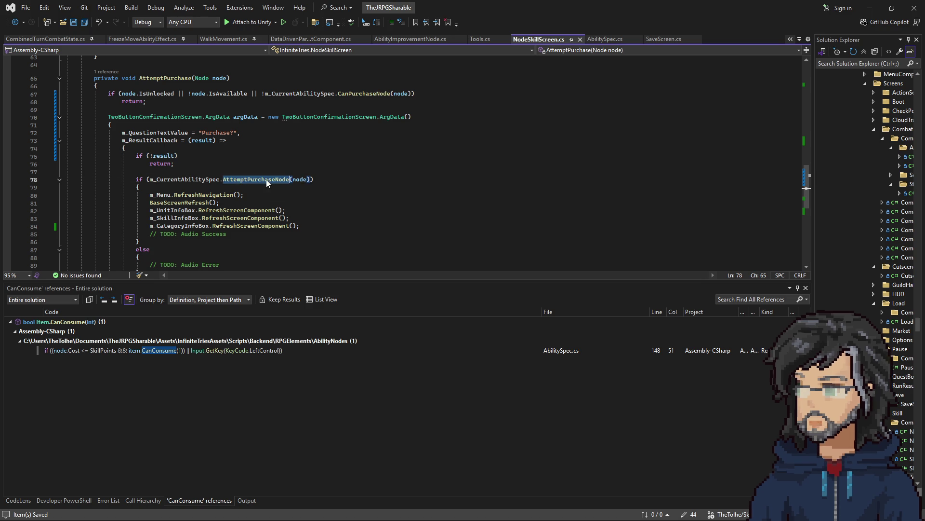
{"action": "right_click", "coordinate": [266, 180]}
{"action": "left_click", "coordinate": [326, 238]}
{"action": "scroll", "coordinate": [313, 192], "scroll_direction": "down", "scroll_amount": 3}
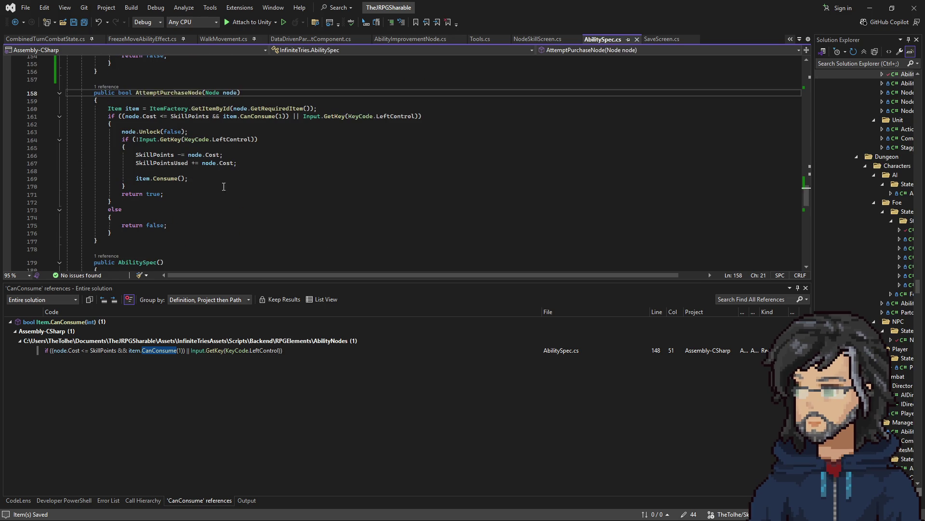
{"action": "left_click_drag", "start_coordinate": [143, 116], "coordinate": [384, 116]}
{"action": "left_click", "coordinate": [261, 187]}
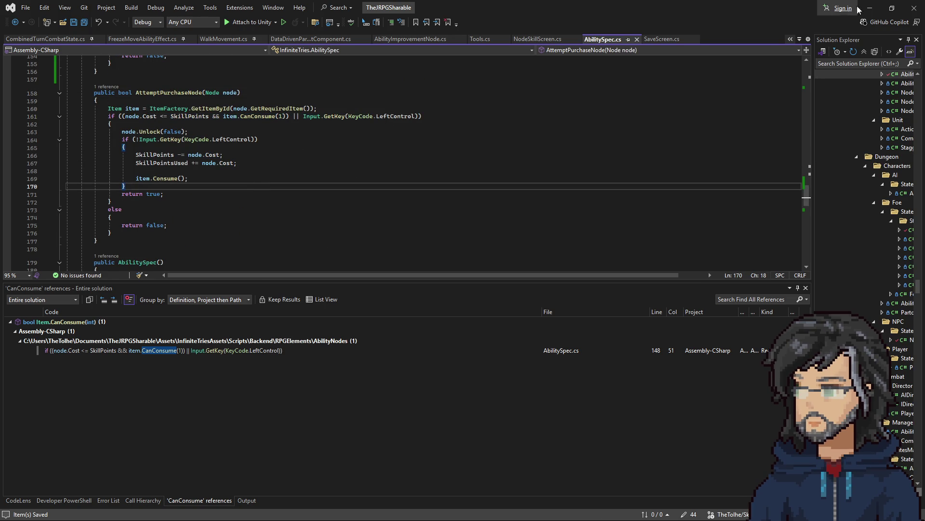
{"action": "key", "text": "alt+Tab"}
- Stop play, narrow the Scene view, clear the Console, and restart play mode with the recompiled code
{"action": "left_click", "coordinate": [444, 28]}
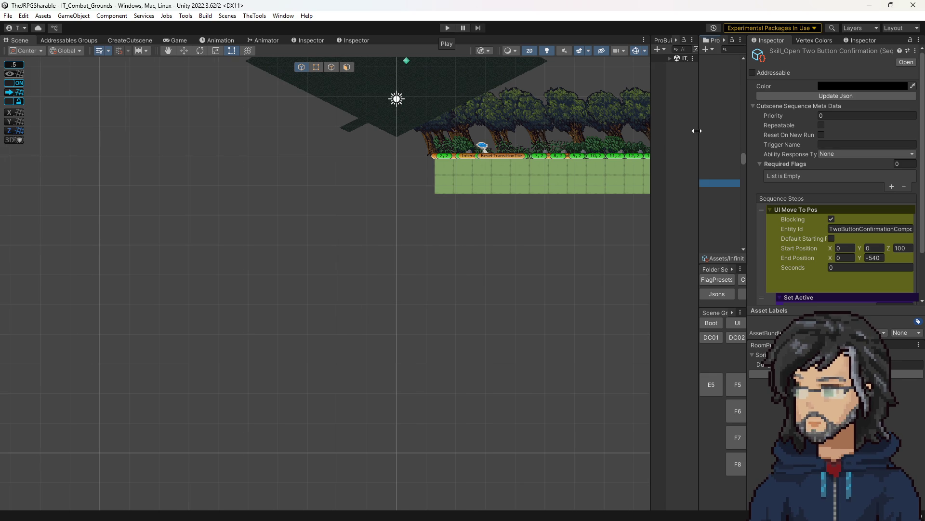
{"action": "left_click_drag", "start_coordinate": [699, 130], "coordinate": [586, 131]}
{"action": "left_click", "coordinate": [645, 42]}
{"action": "left_click", "coordinate": [591, 50]}
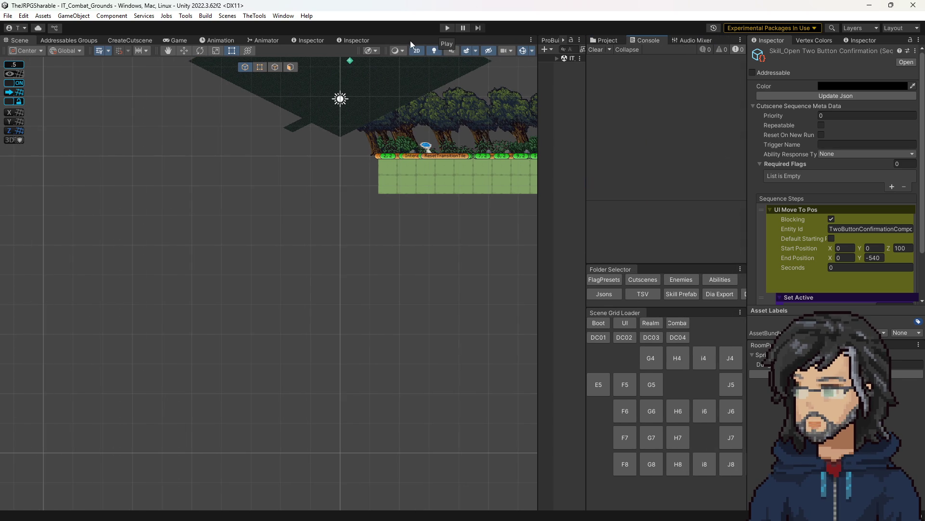
{"action": "left_click", "coordinate": [448, 28]}
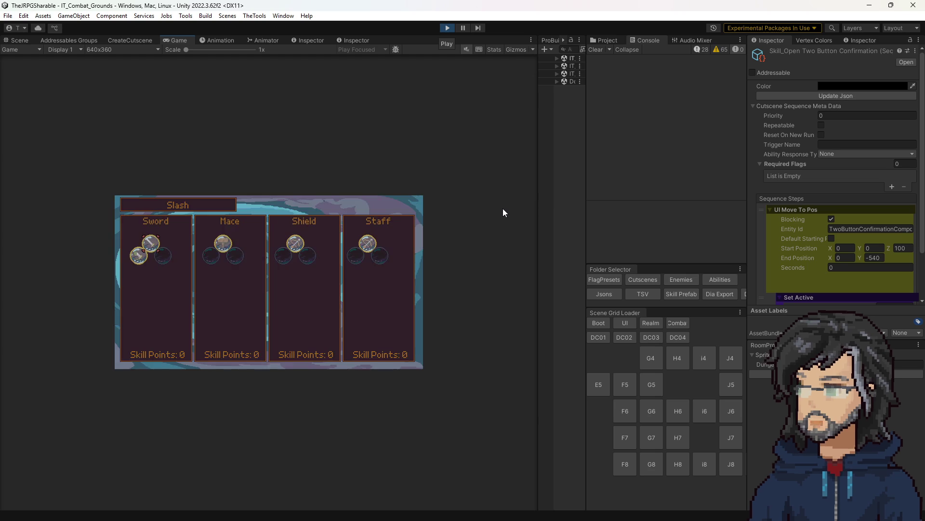
- Buy the Increase Strength by 1 node by confirming Yes in the Purchase? popup
{"action": "key", "text": "Right"}
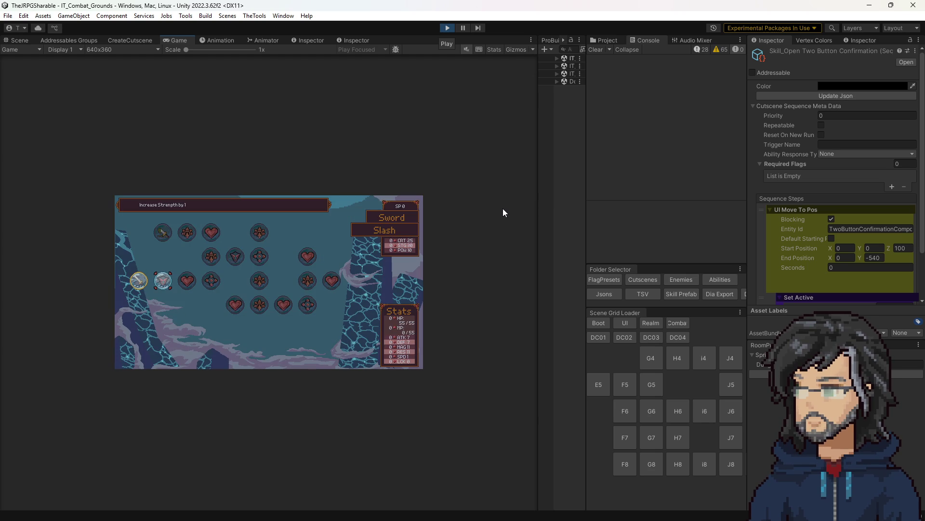
{"action": "key", "text": "Left"}
{"action": "key", "text": "Return"}
{"action": "key", "text": "Right"}
{"action": "key", "text": "Left"}
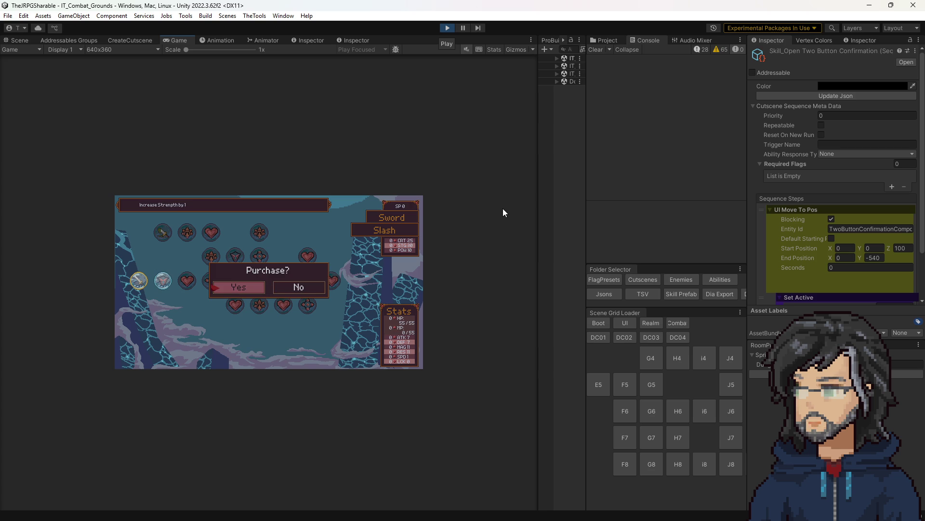
{"action": "key", "text": "Return"}
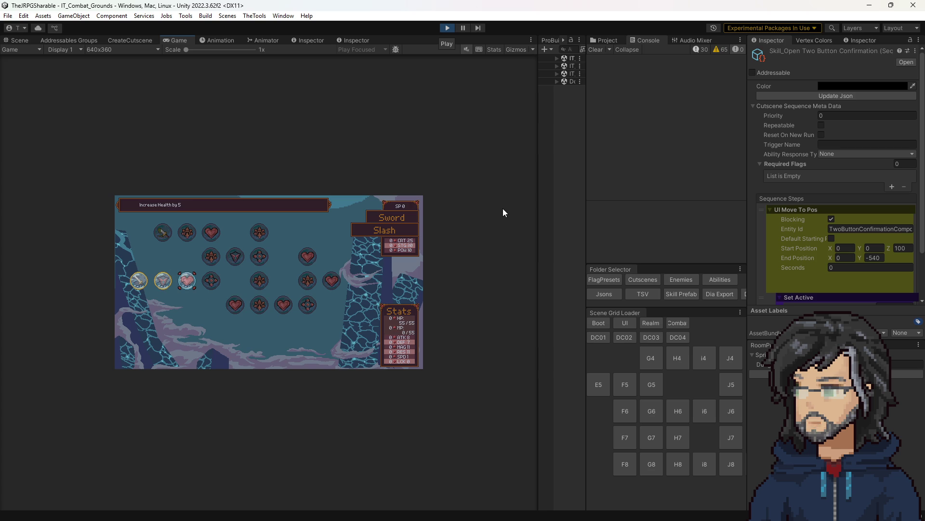
- Decline one purchase with No, then buy the Increase Health by 5 node
{"action": "key", "text": "Return"}
{"action": "key", "text": "Right"}
{"action": "key", "text": "Return"}
{"action": "key", "text": "Return"}
{"action": "key", "text": "Return"}
{"action": "key", "text": "Return"}
{"action": "key", "text": "Return"}
{"action": "key", "text": "Up"}
- Test the Stagger Power Purchase? prompt, toggling between Yes and No and reopening it
{"action": "key", "text": "Return"}
{"action": "key", "text": "Right"}
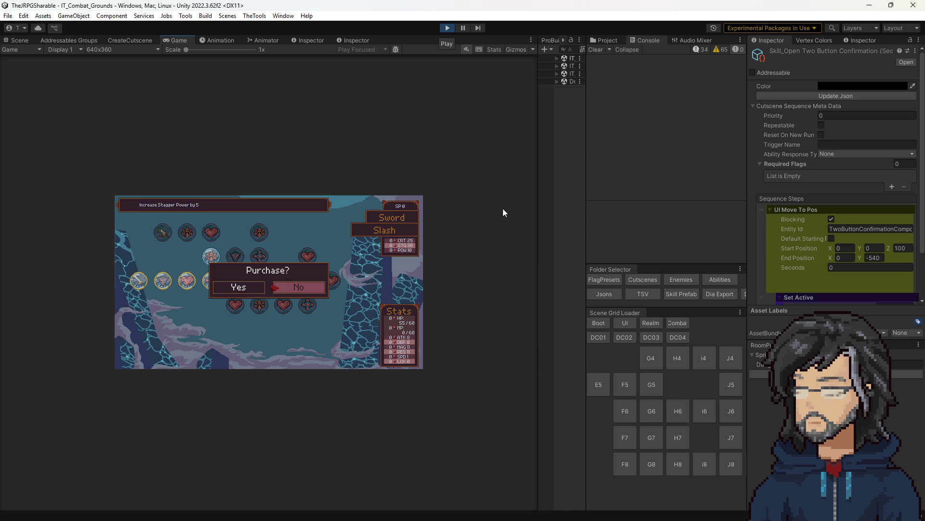
{"action": "key", "text": "Left"}
{"action": "key", "text": "Return"}
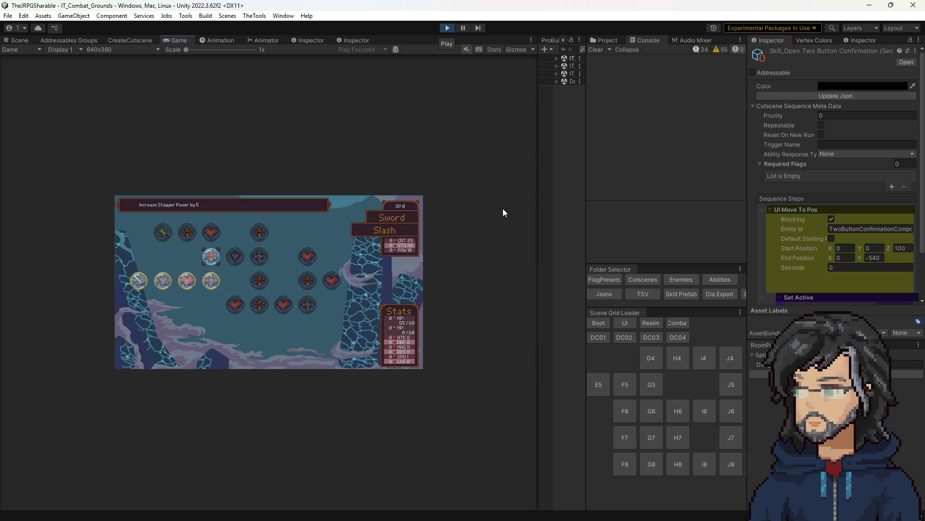
{"action": "key", "text": "Return"}
{"action": "key", "text": "Right"}
{"action": "key", "text": "Left"}
{"action": "key", "text": "Right"}
{"action": "key", "text": "Left"}
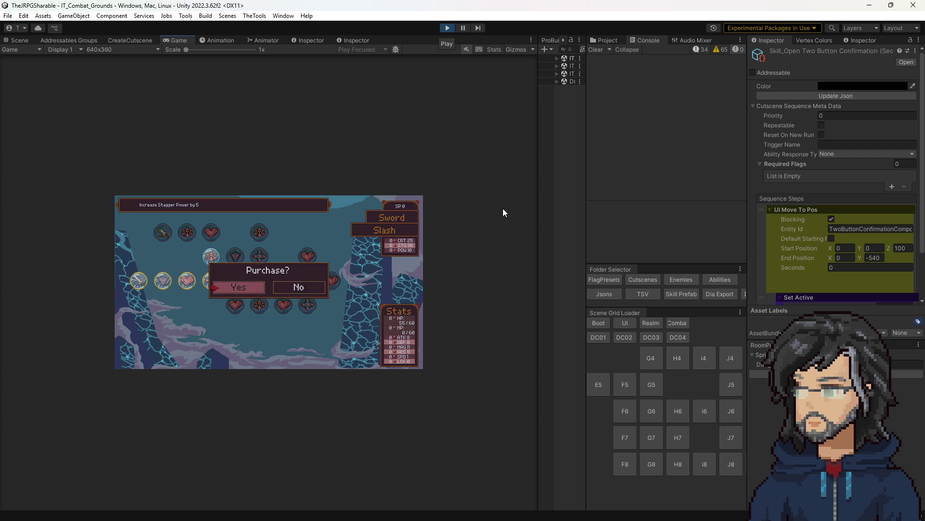
{"action": "key", "text": "Return"}
{"action": "key", "text": "Return"}
{"action": "key", "text": "Return"}
{"action": "key", "text": "Return"}
- Decline the Purchase? popup, check the Mace and Sword trees, then return to the Slash weapon screen
{"action": "left_click", "coordinate": [326, 262]}
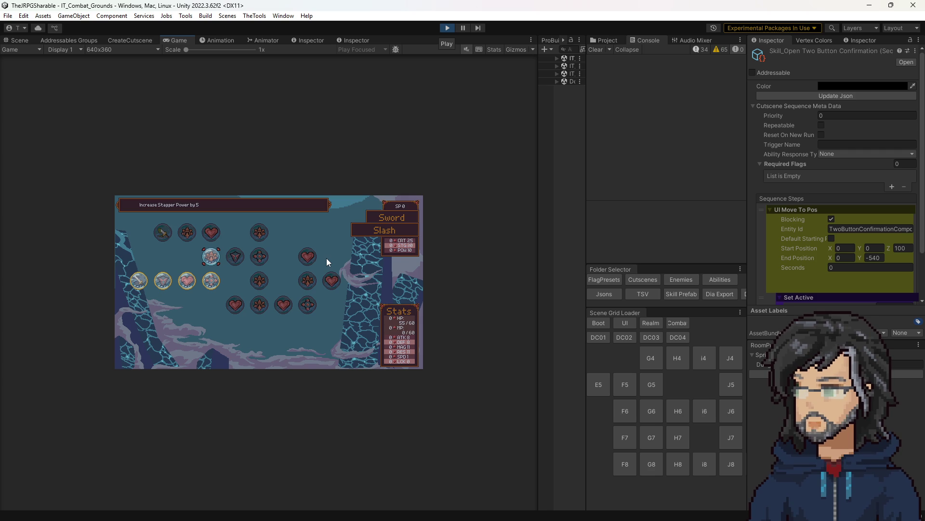
{"action": "key", "text": "Escape"}
{"action": "key", "text": "Right"}
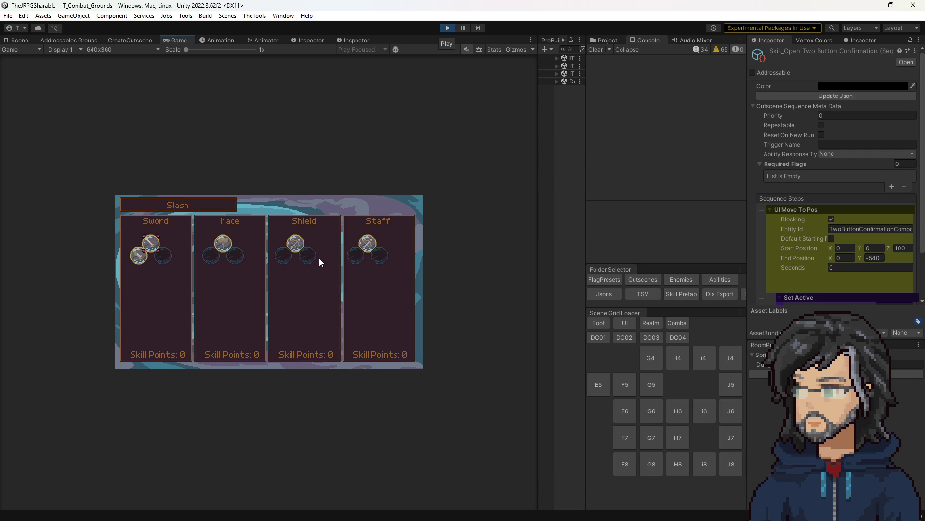
{"action": "key", "text": "Return"}
{"action": "key", "text": "Escape"}
{"action": "key", "text": "Left"}
{"action": "key", "text": "Return"}
{"action": "key", "text": "Escape"}
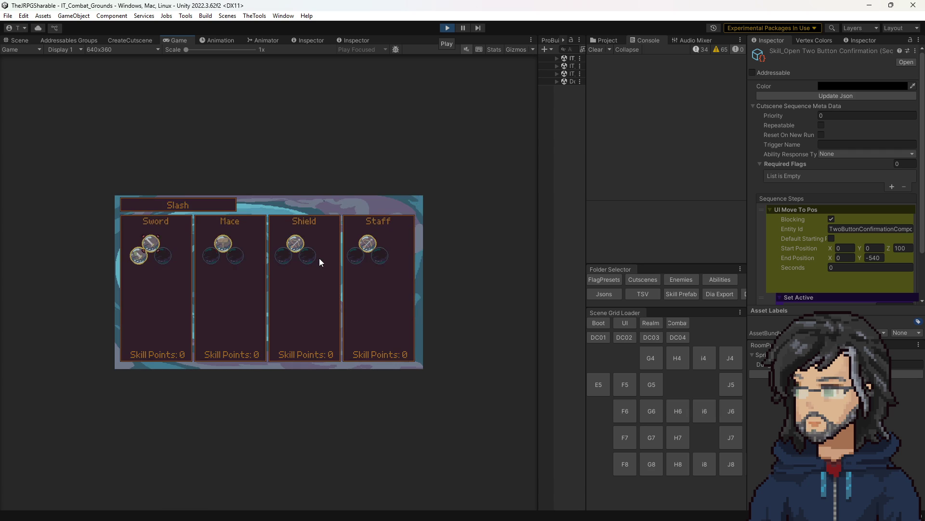